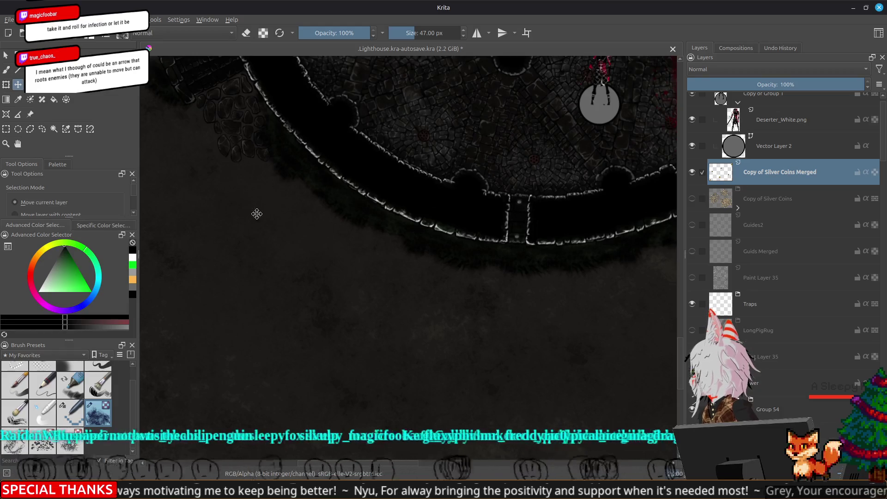
- Pan the map toward the tower
left_click_drag(395, 243, 307, 204)
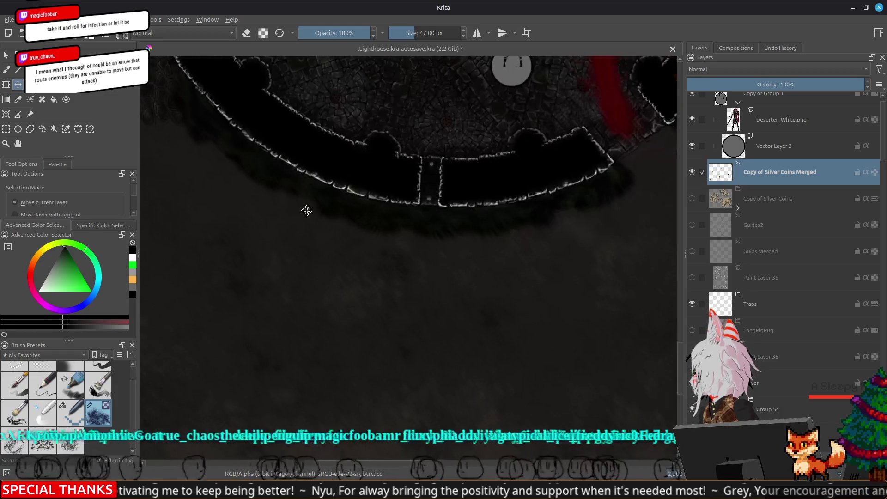
left_click_drag(630, 212, 515, 214)
scroll(515, 214, "down", 3)
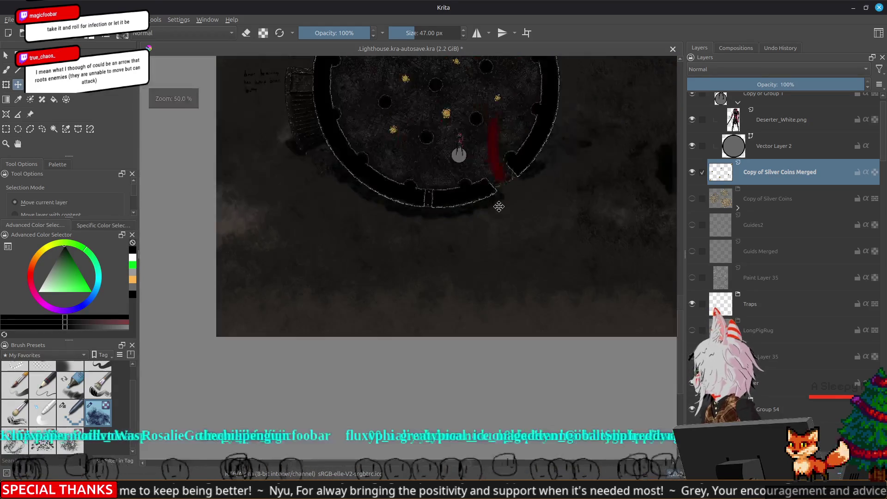
scroll(270, 179, "up", 1)
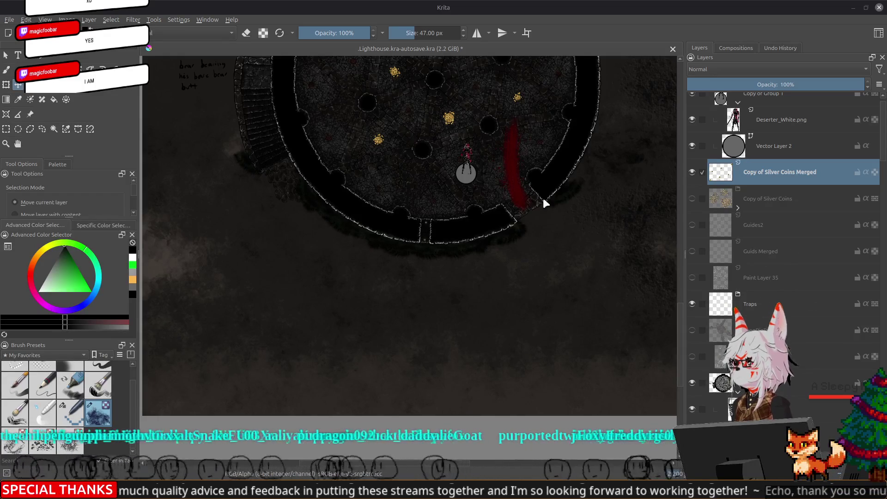
- Switch to Discord and enlarge the Dire Hunter character sheet to read through it
key("alt+Tab")
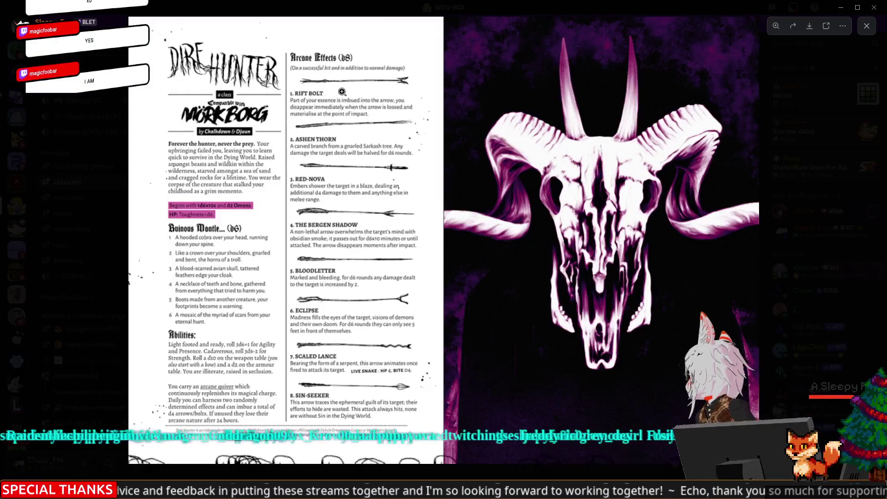
left_click(340, 78)
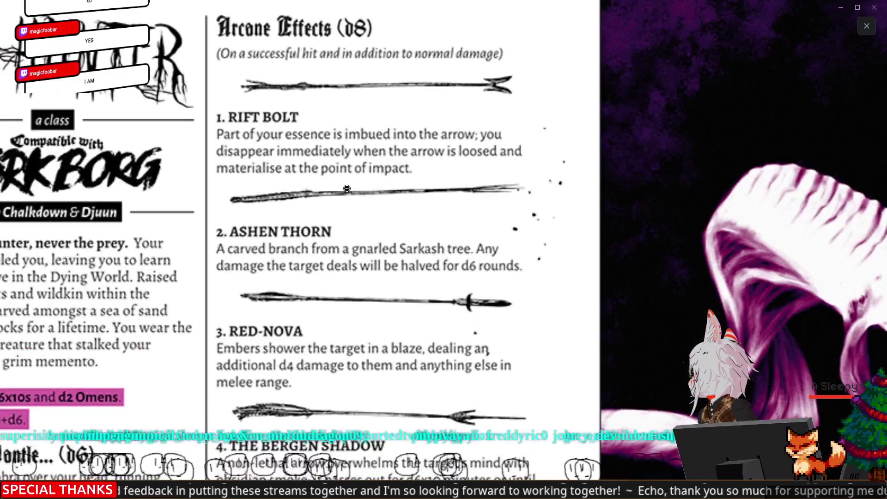
scroll(348, 189, "down", 3)
scroll(348, 189, "down", 3)
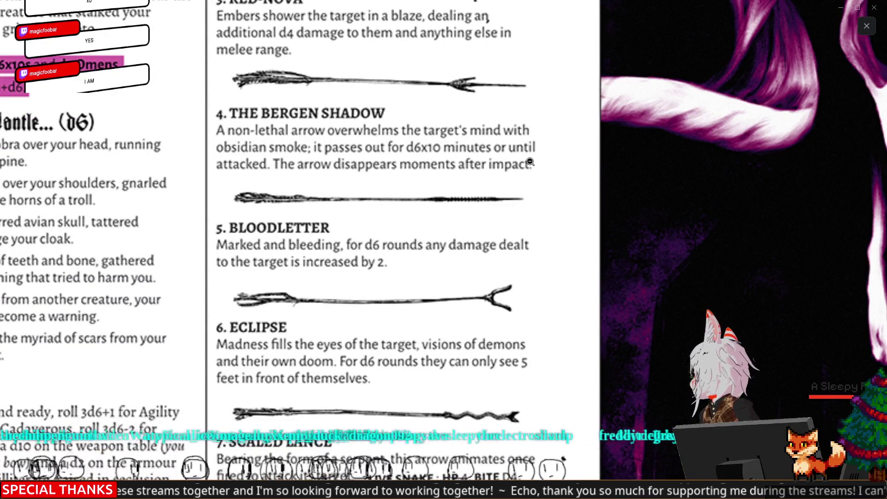
scroll(516, 179, "down", 3)
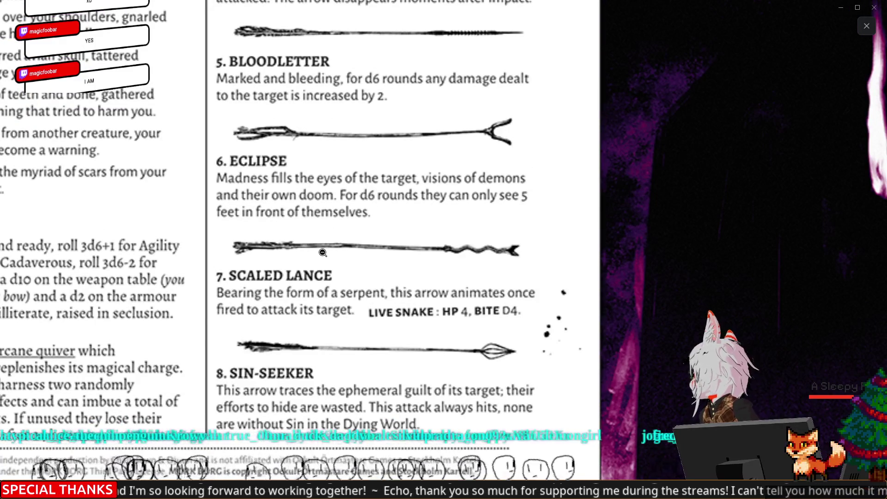
scroll(322, 253, "up", 7)
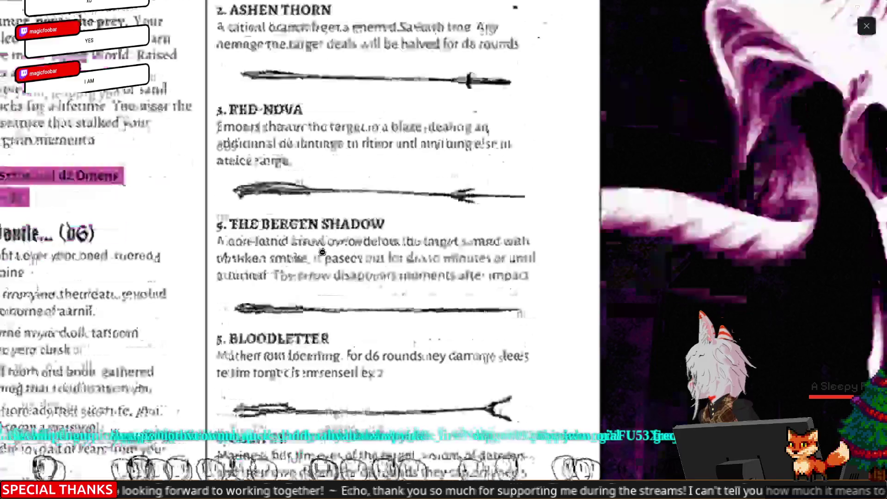
scroll(323, 252, "up", 3)
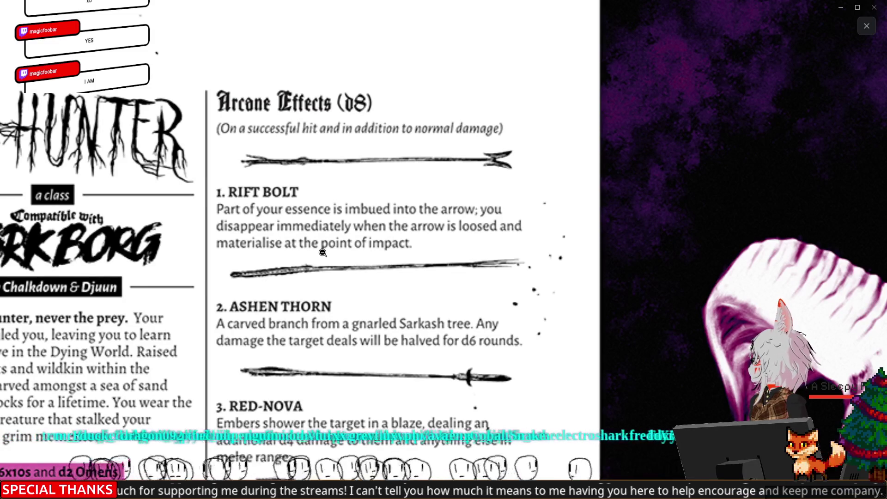
scroll(323, 253, "down", 6)
scroll(322, 253, "down", 4)
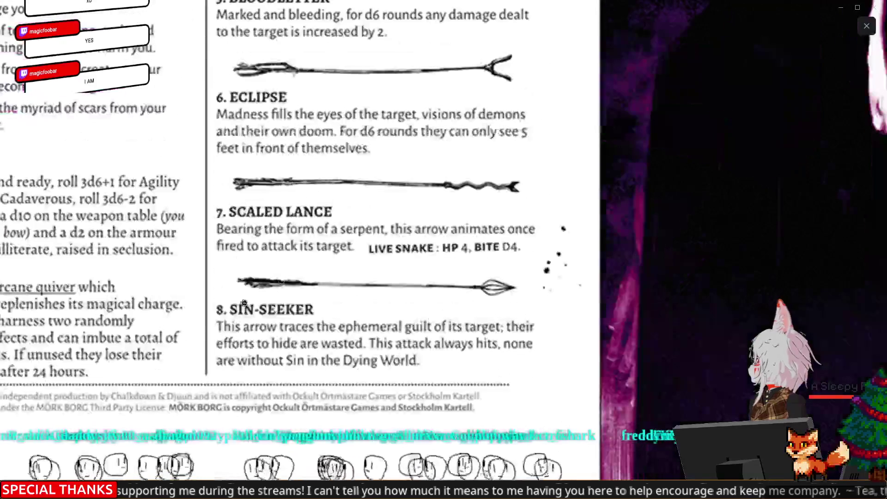
- Examine the sheet's Abilities and effects 5–8, then close the image and minimize Discord
right_click(222, 314)
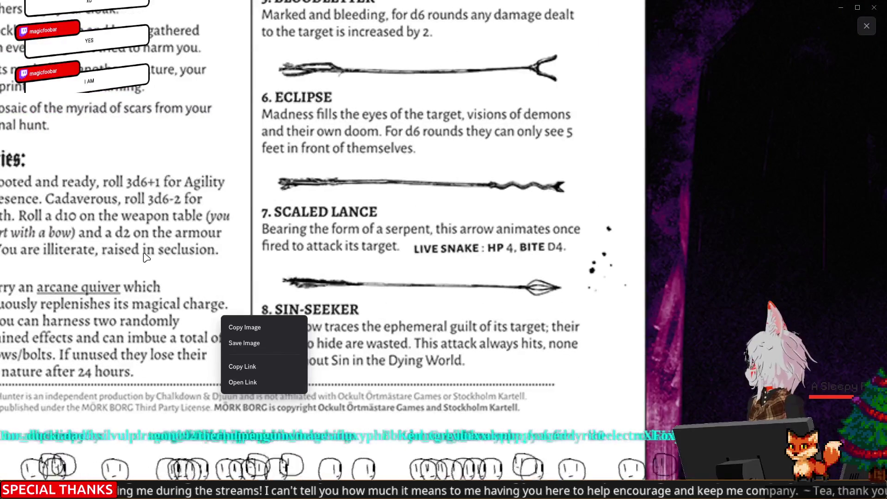
left_click(118, 267)
left_click(167, 356)
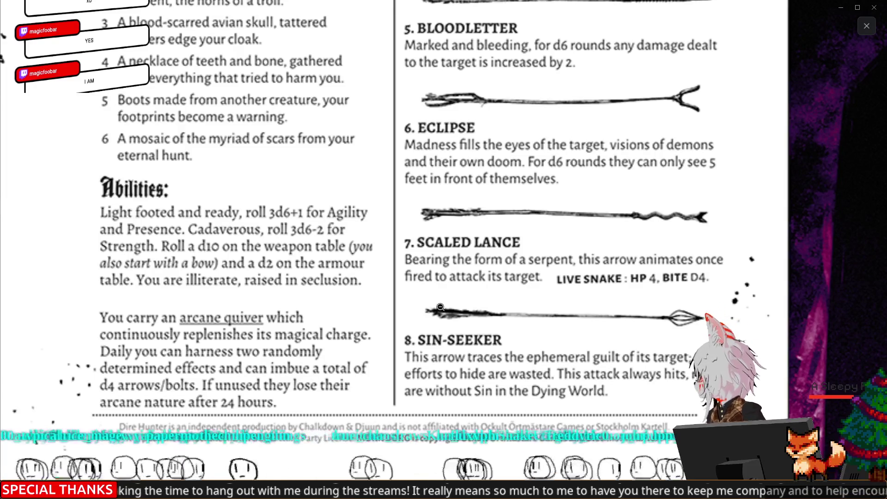
left_click(867, 26)
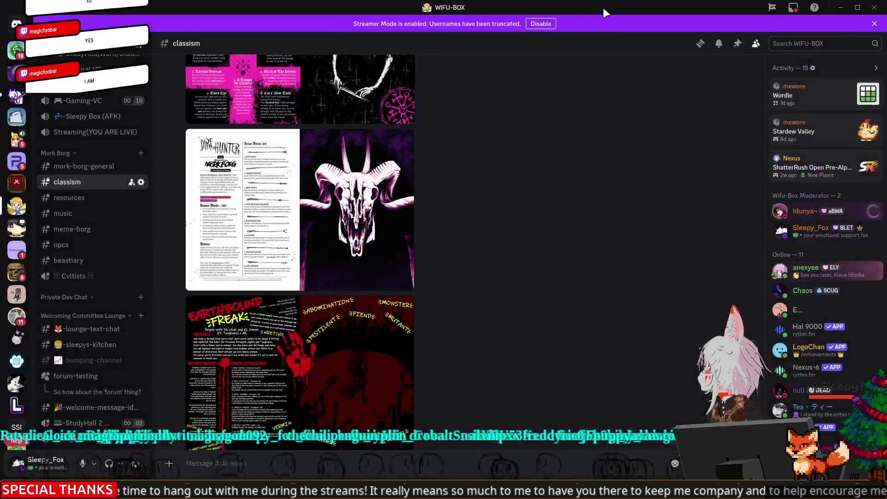
left_click(841, 7)
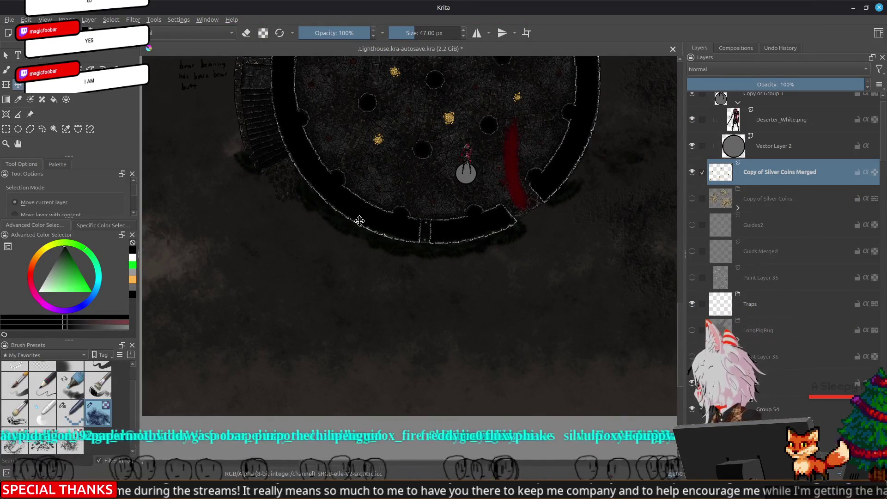
- Zoom and pan the map to show the tower's round chamber
scroll(360, 220, "up", 3)
scroll(376, 224, "up", 2)
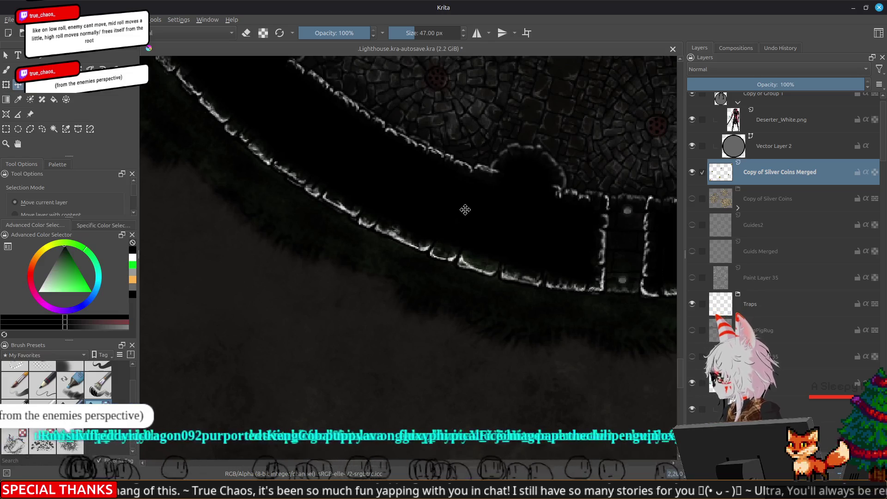
scroll(418, 225, "down", 3)
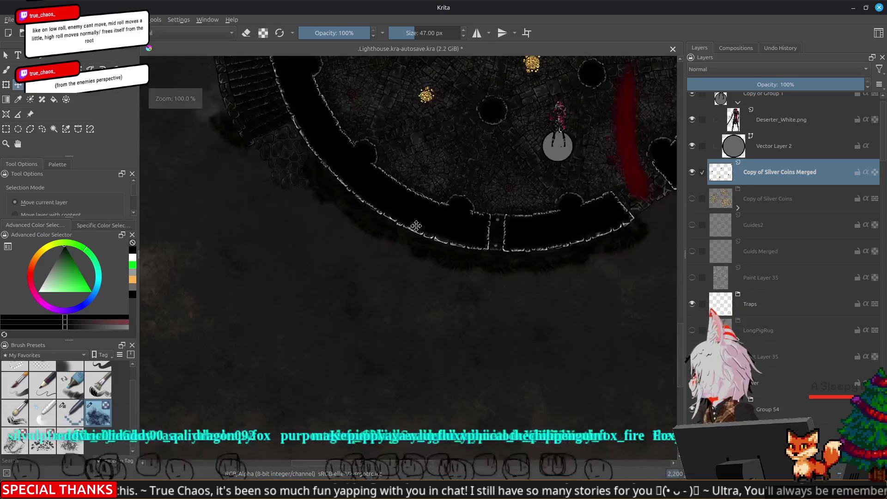
mouse_move(271, 199)
left_mouse_down()
mouse_move(318, 265)
mouse_move(356, 273)
left_mouse_up()
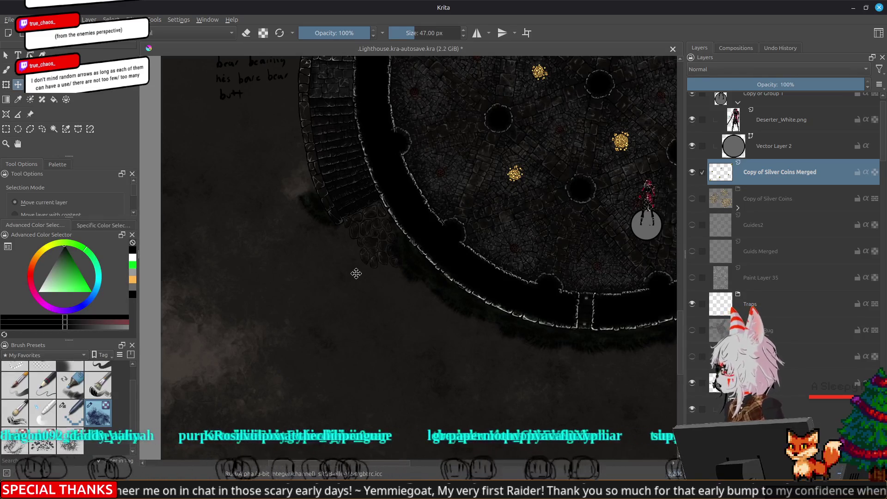
scroll(356, 273, "up", 3)
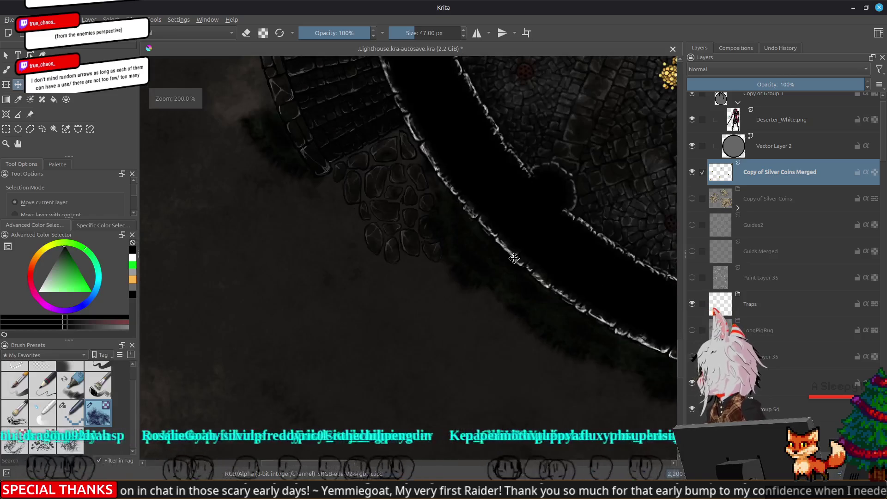
scroll(407, 242, "up", 2)
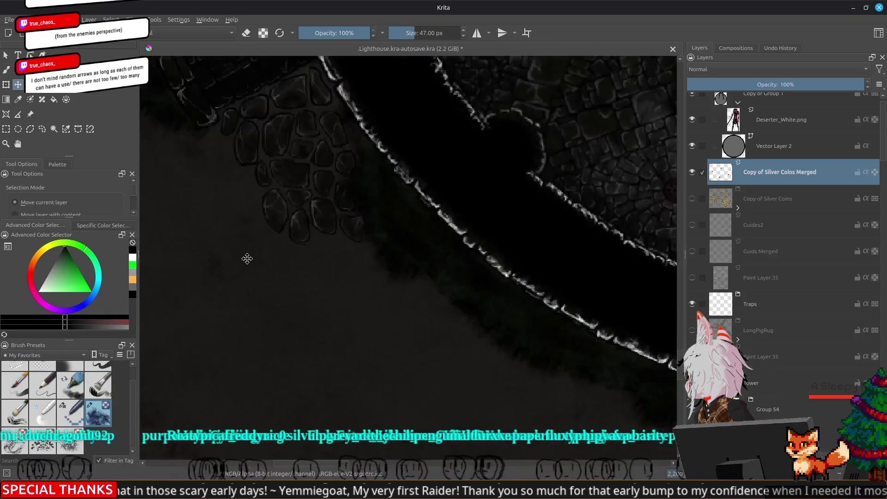
scroll(407, 242, "up", 3)
scroll(292, 327, "up", 2)
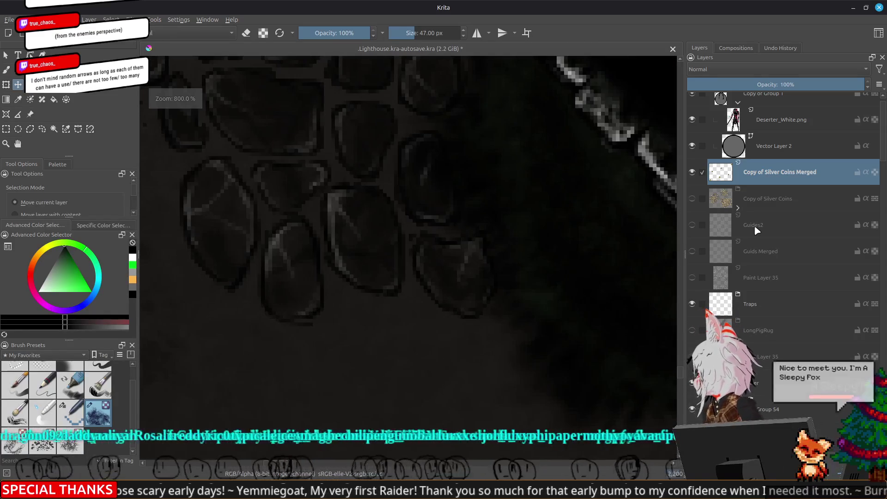
- Make Paint Layer 101 active and choose the 8 px Basic-5 Size preset from My Favorites
left_click(321, 306, "ctrl")
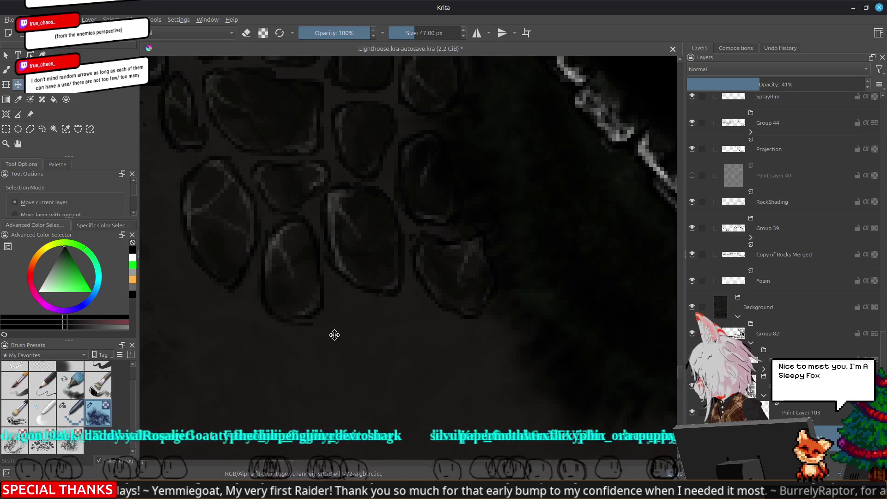
key("b")
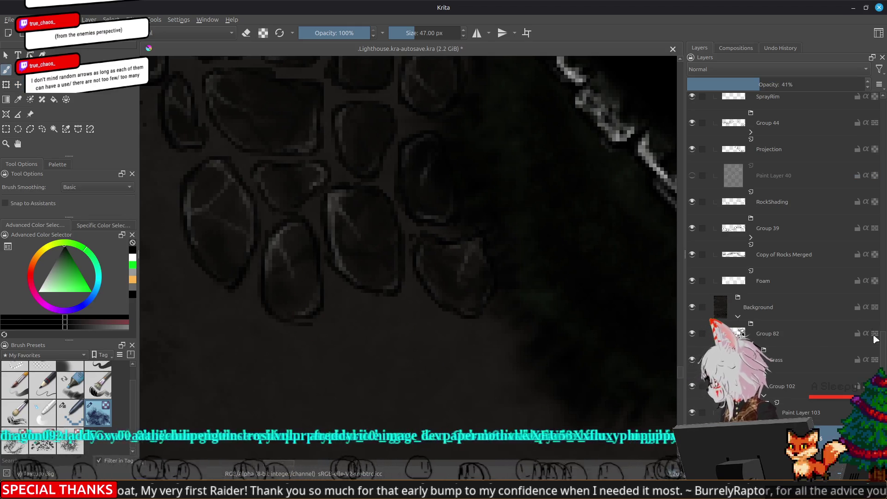
scroll(766, 310, "down", 4)
left_click(767, 307)
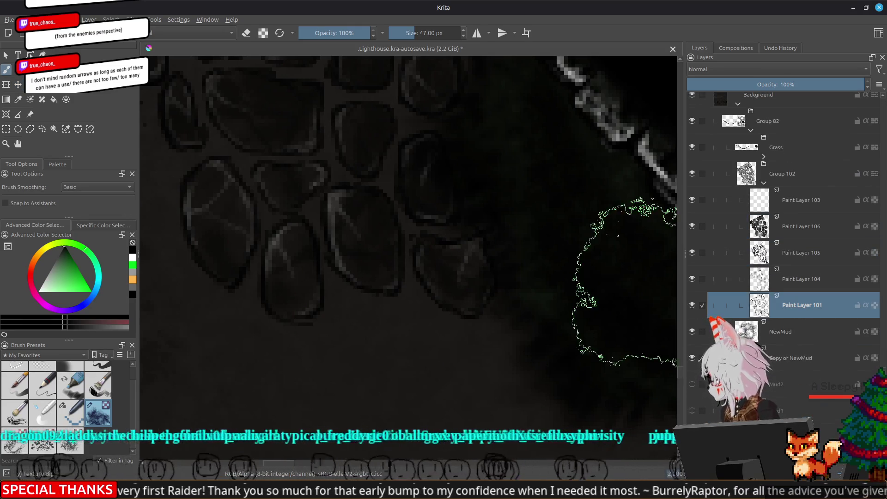
left_click(129, 32)
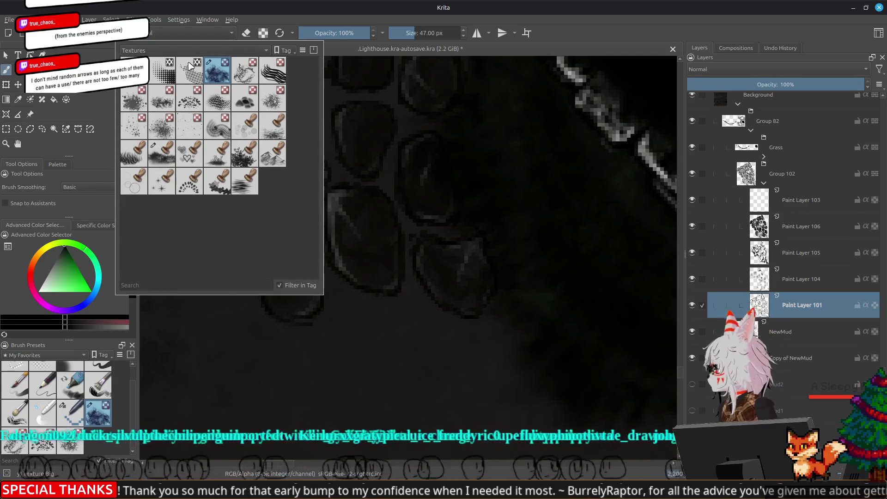
left_click(129, 50)
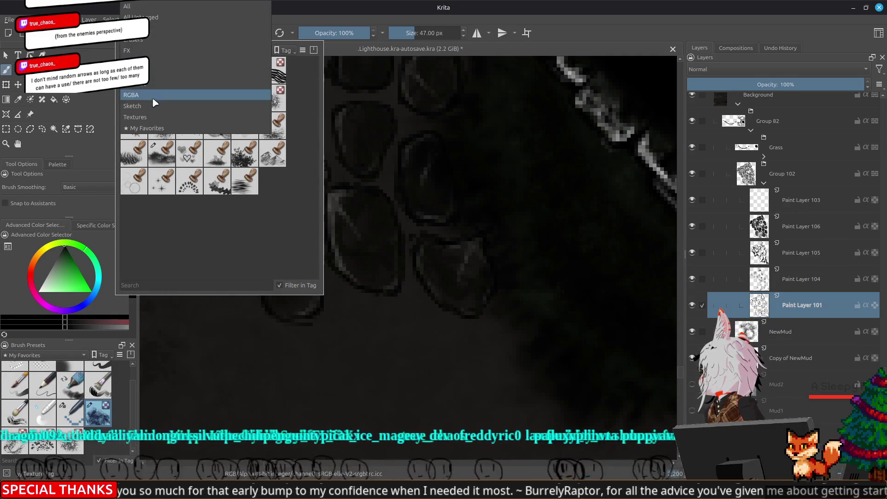
left_click(148, 128)
key("Escape")
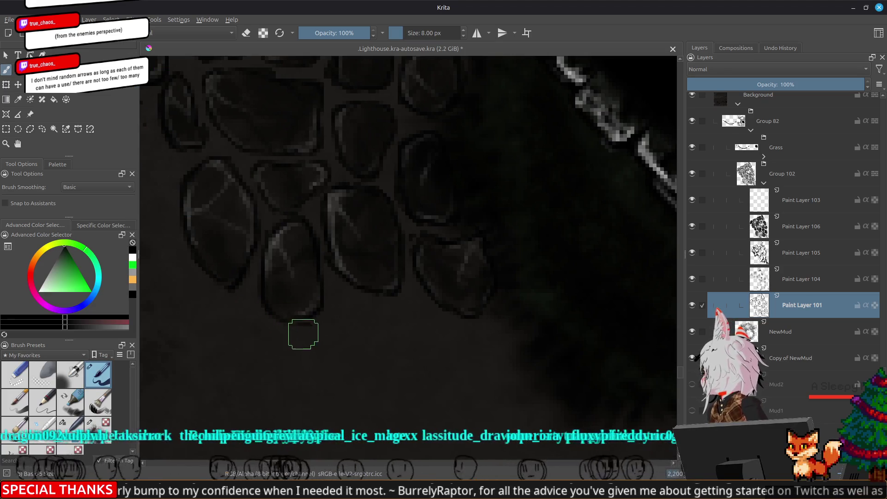
- Switch the brush to eraser mode and toggle Paint Layer 101 off and on to compare
key("e")
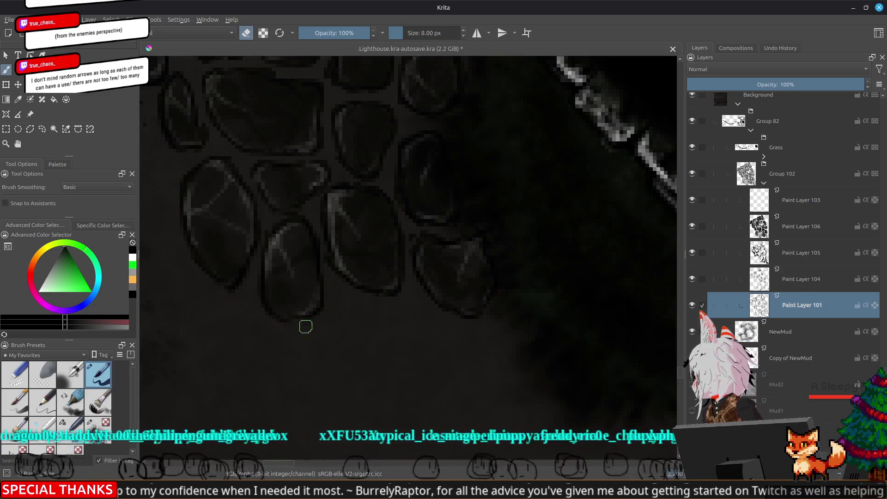
left_click(692, 305)
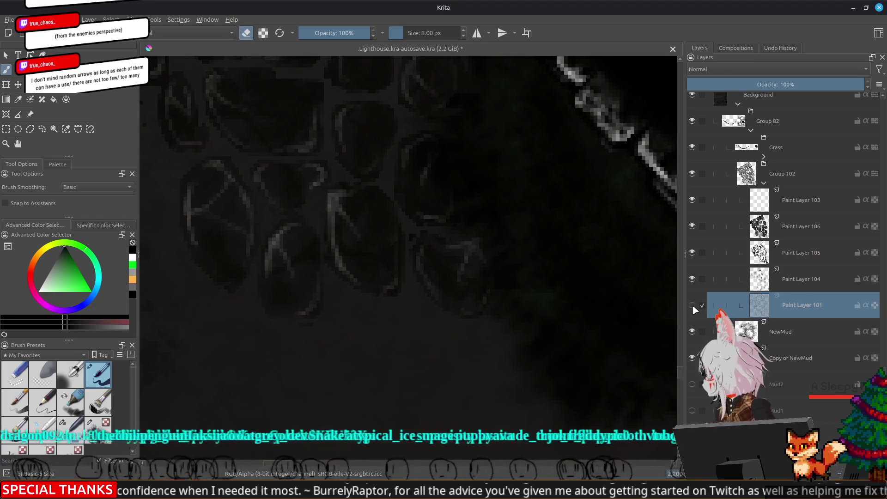
left_click(691, 305)
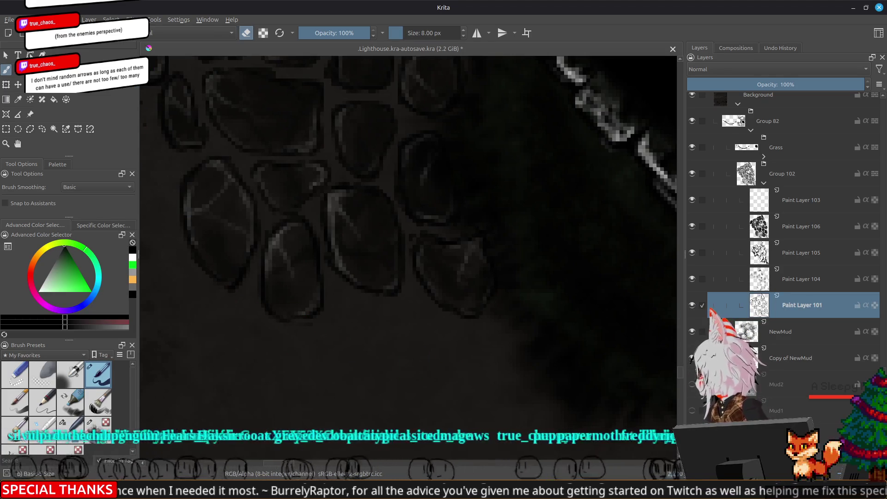
scroll(382, 259, "down", 3)
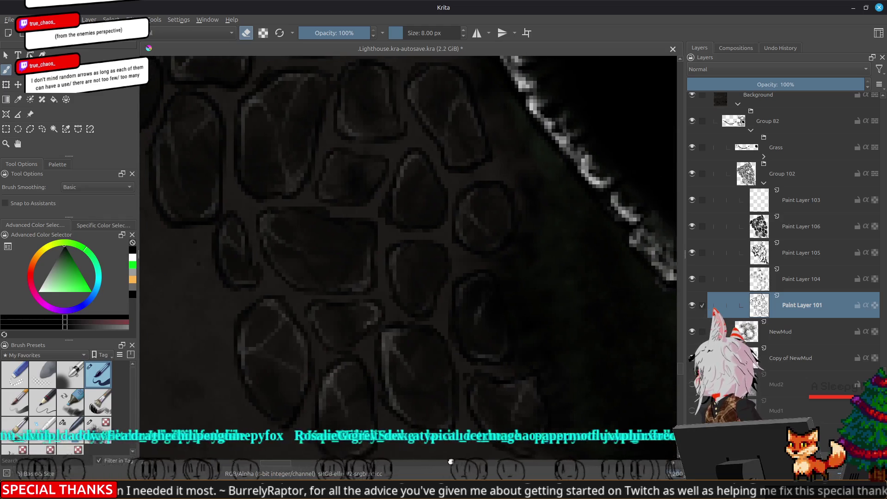
scroll(418, 384, "up", 4)
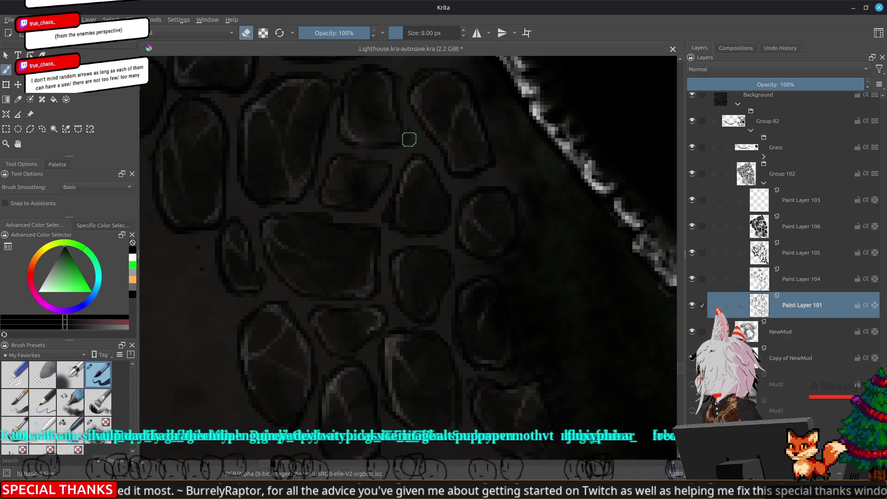
scroll(503, 367, "up", 3)
scroll(511, 317, "up", 2)
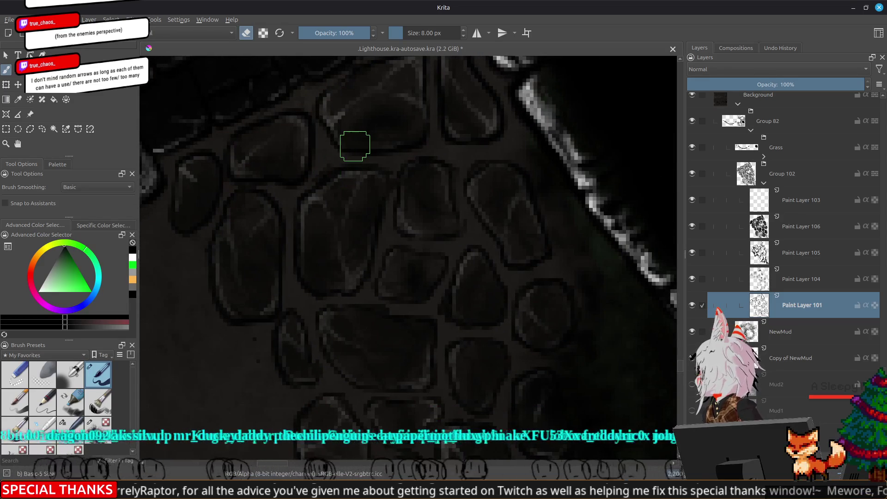
scroll(355, 146, "down", 2)
scroll(355, 146, "down", 2)
scroll(354, 146, "down", 2)
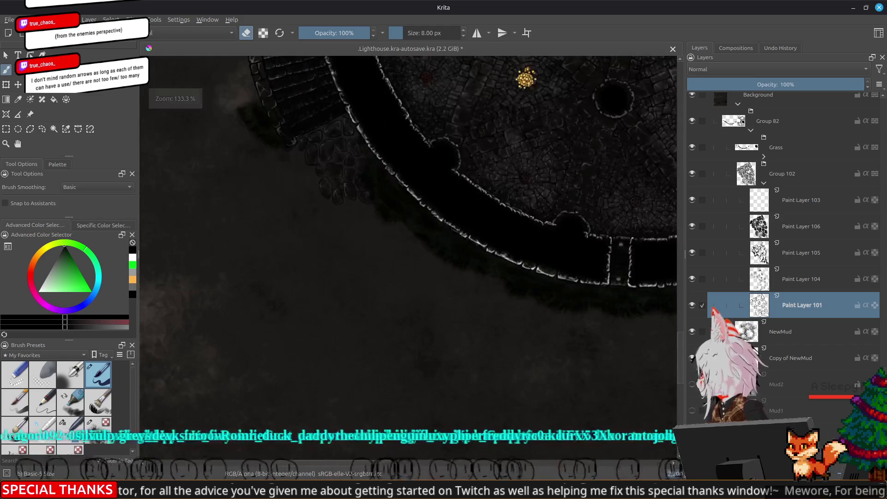
scroll(337, 207, "up", 2)
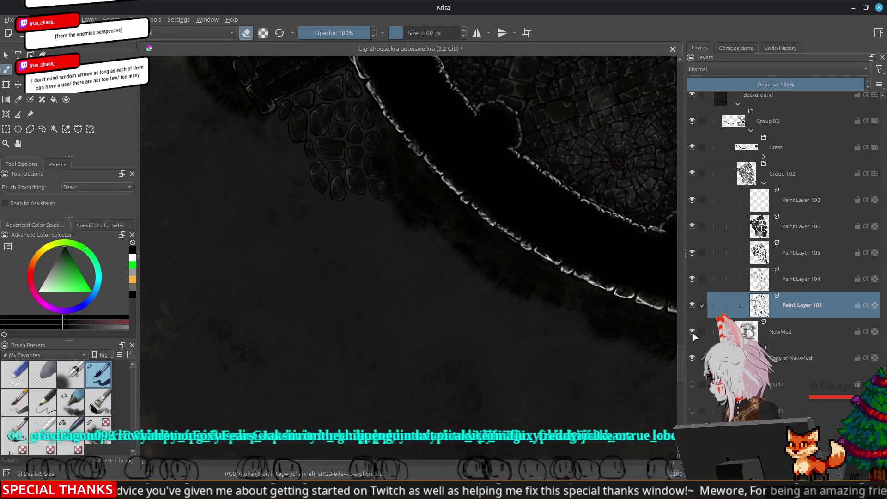
scroll(495, 233, "down", 2)
scroll(559, 220, "down", 2)
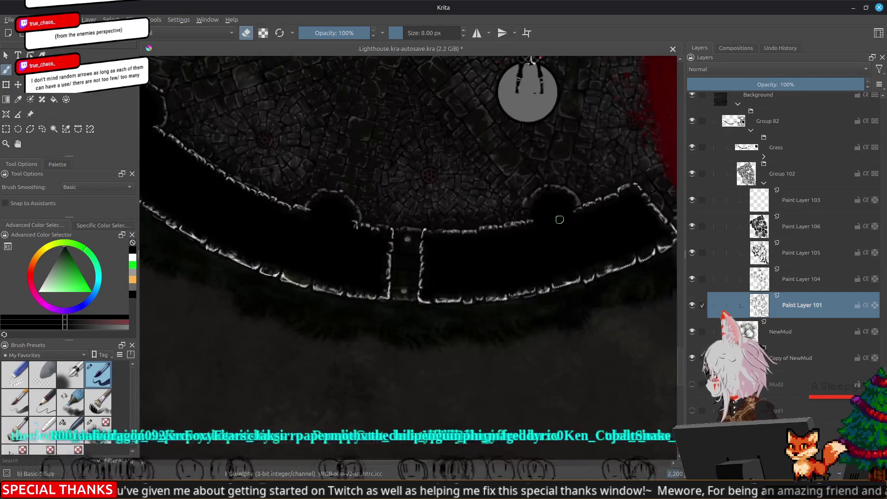
scroll(559, 219, "up", 2)
scroll(425, 313, "up", 2)
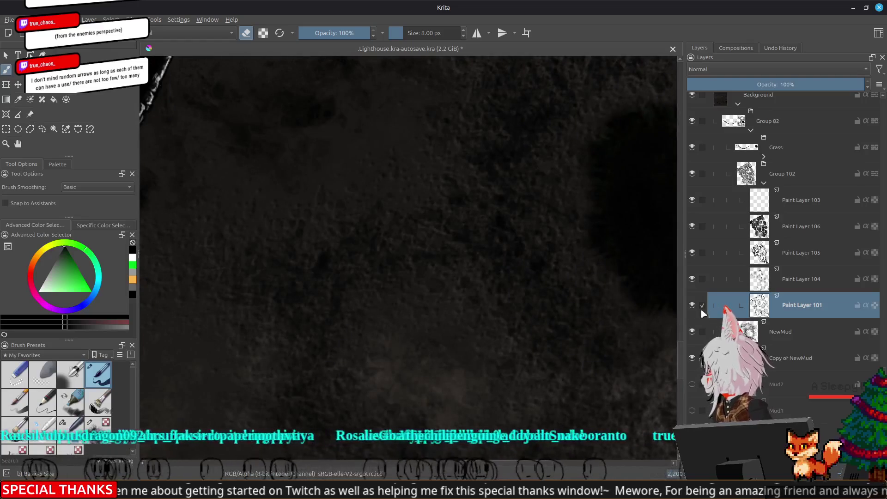
- Compare Paint Layer 101 and NewMud by toggling them, then hide Copy of NewMud
left_click(692, 305)
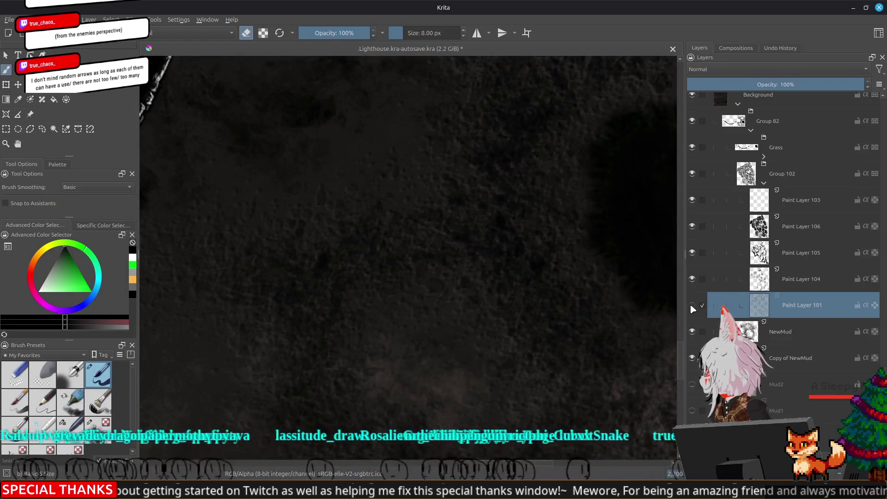
left_click(692, 305)
left_click(691, 332)
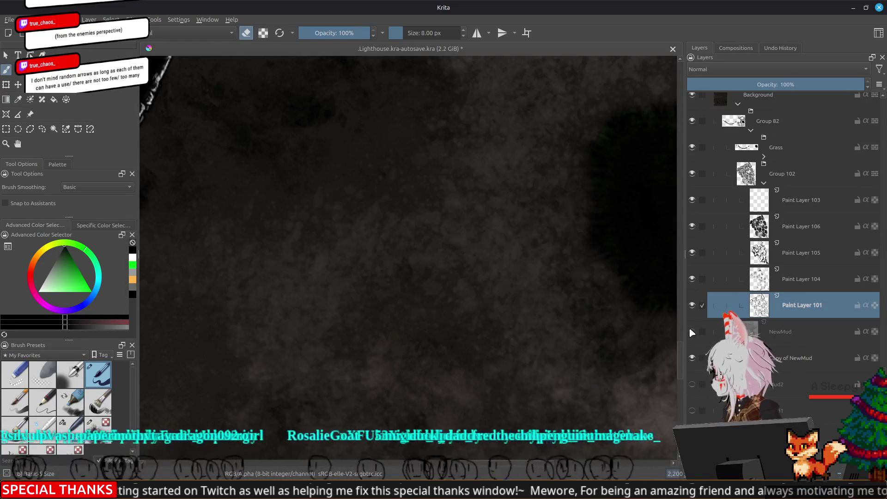
left_click(692, 331)
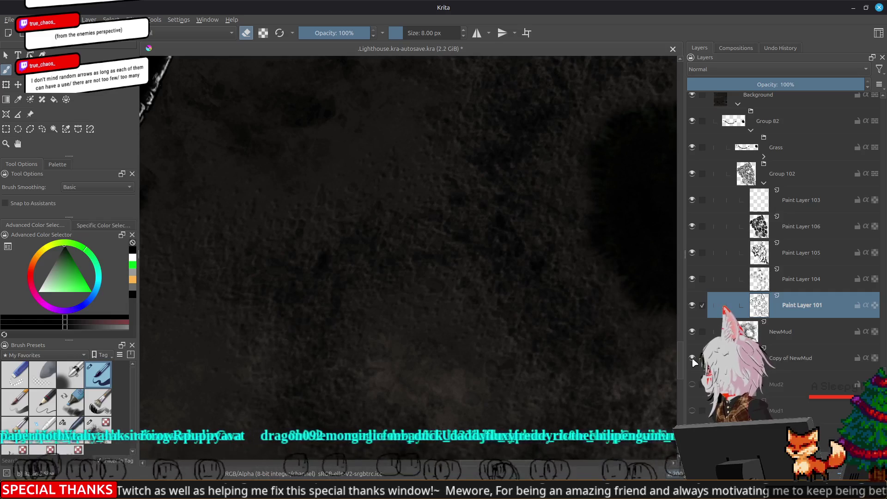
left_click(692, 333)
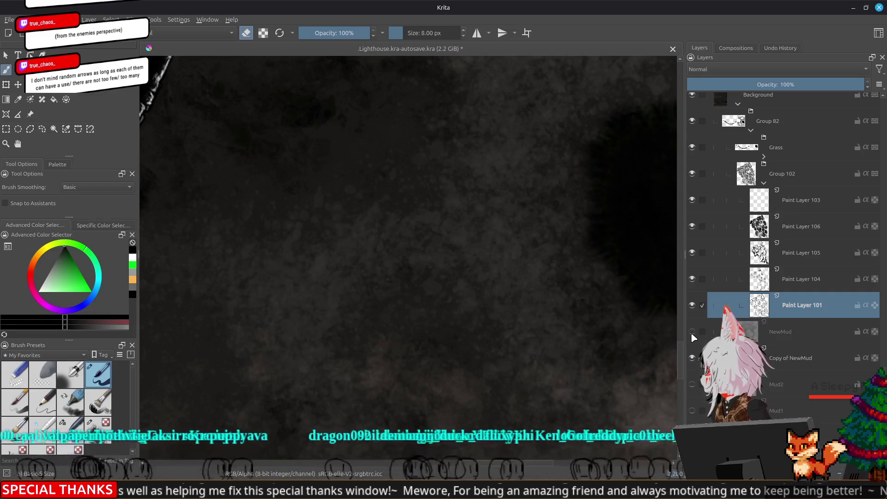
left_click(692, 333)
left_click(692, 358)
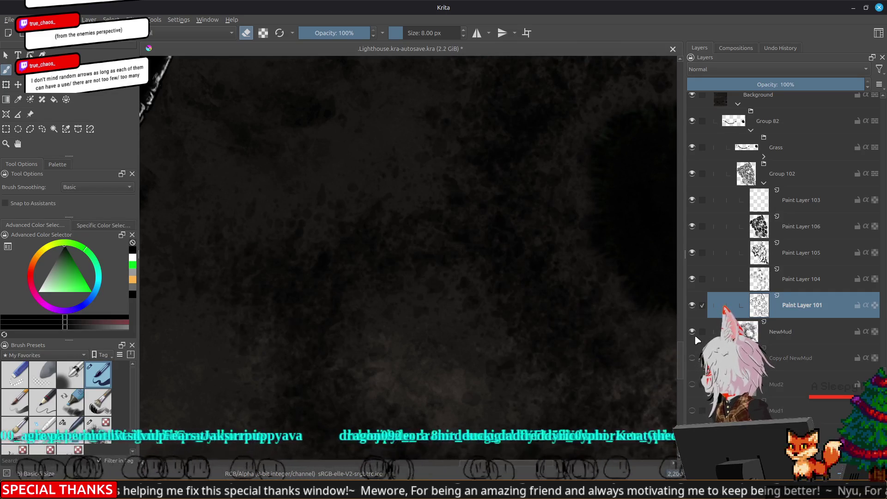
scroll(528, 297, "down", 5)
scroll(478, 302, "up", 4)
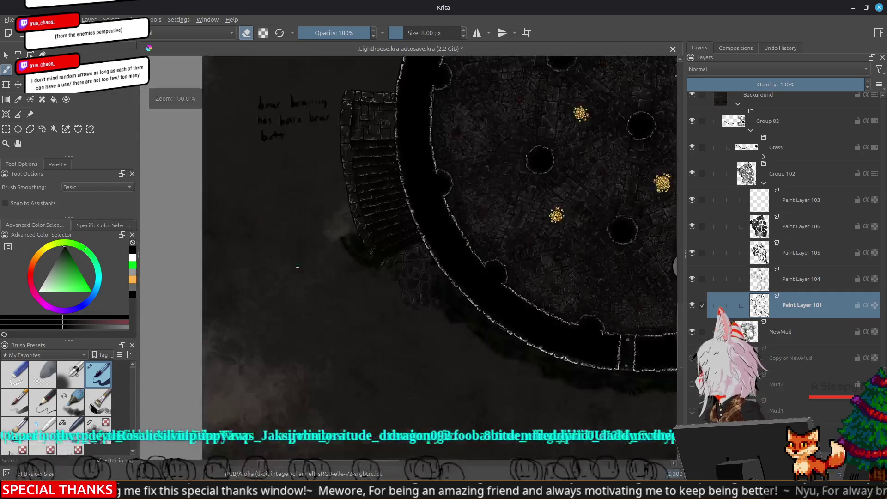
left_click_drag(477, 302, 410, 224)
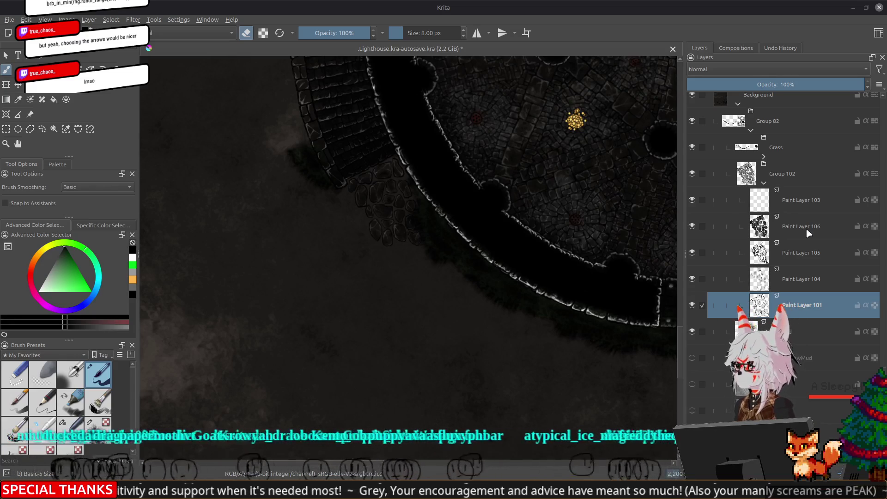
left_click_drag(547, 62, 474, 186)
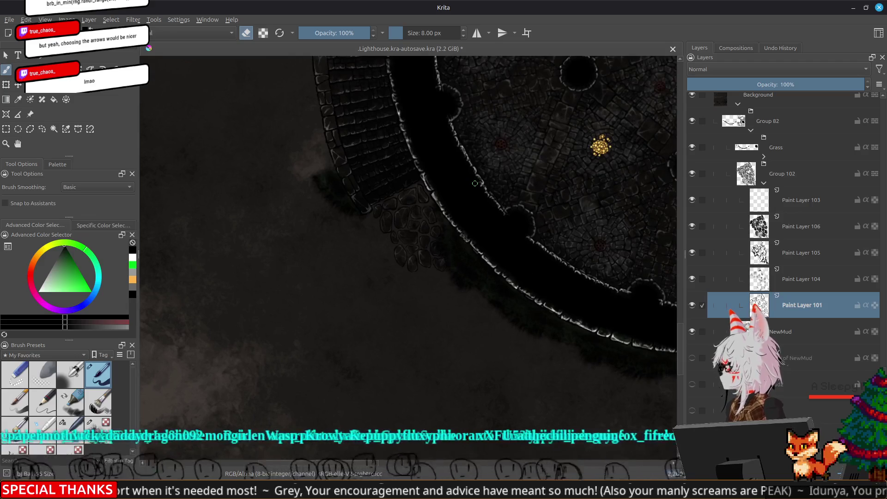
scroll(475, 184, "up", 3)
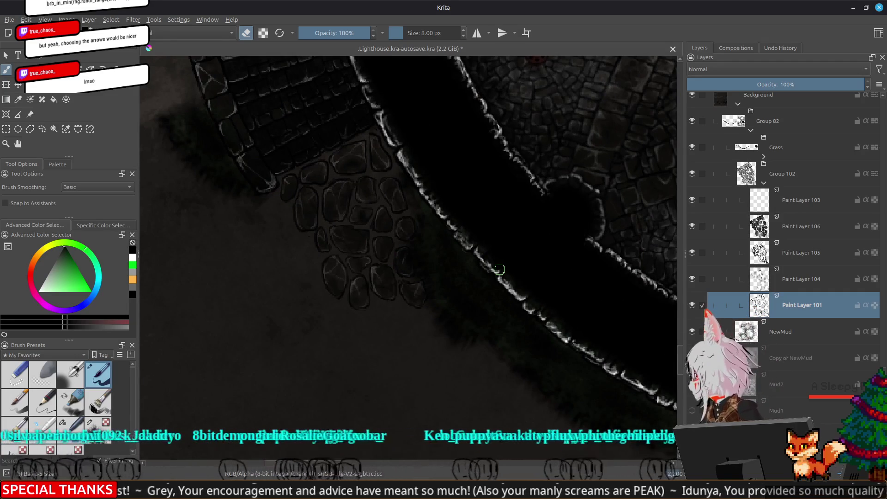
- Pick the Texture Noise preset from the Textures tag, giving a 120 px brush
scroll(511, 280, "down", 3)
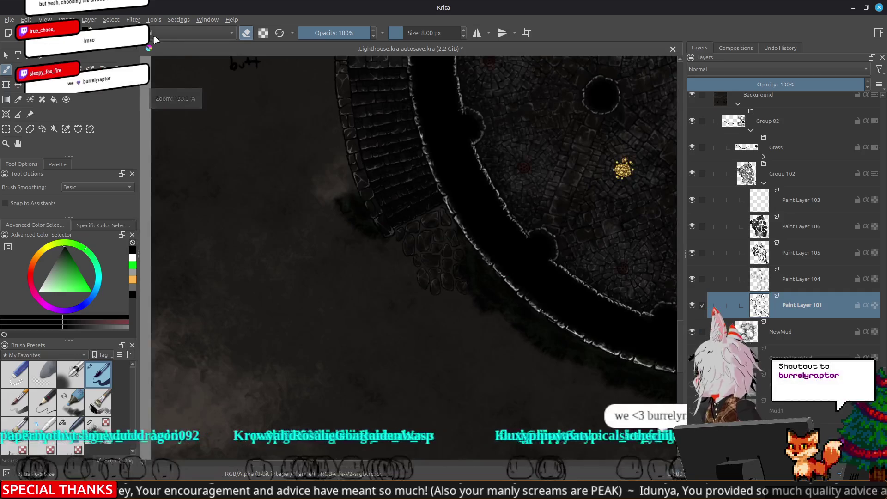
key("F6")
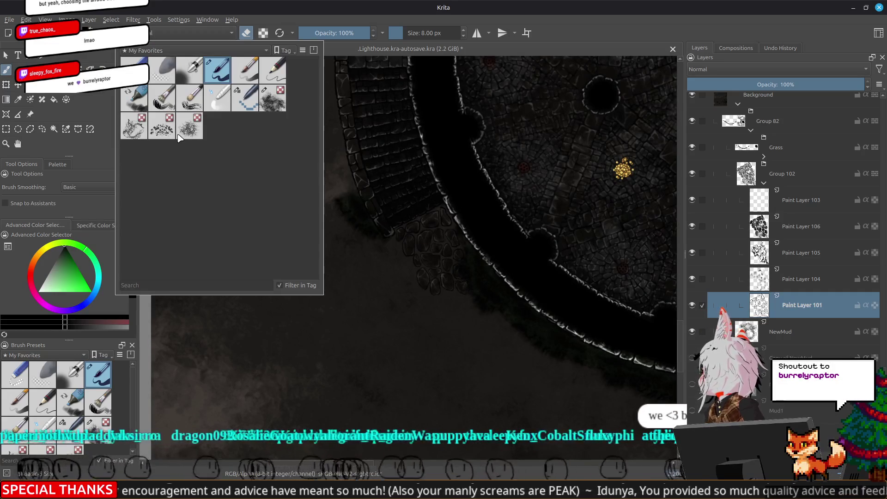
mouse_move(172, 137)
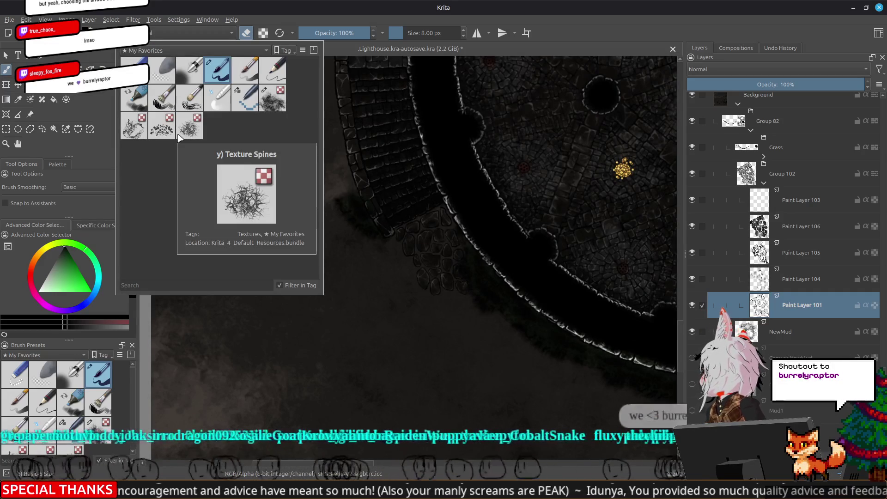
left_click(159, 50)
left_click(138, 117)
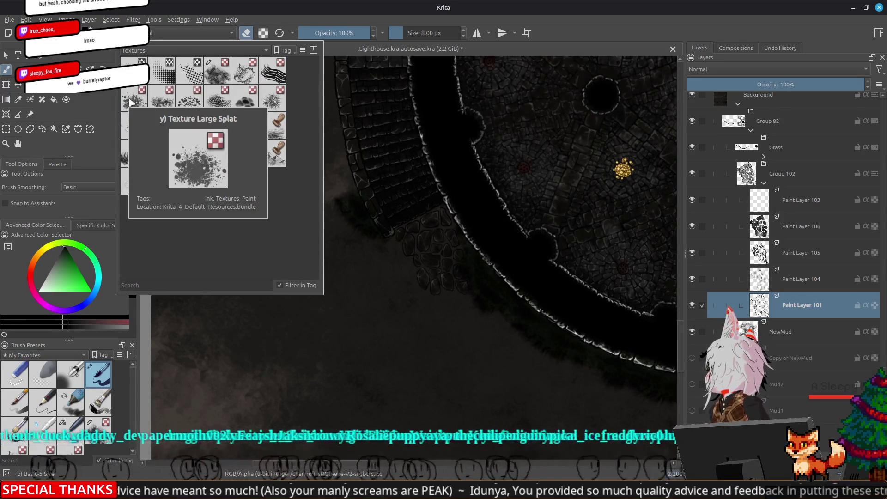
left_click(163, 106)
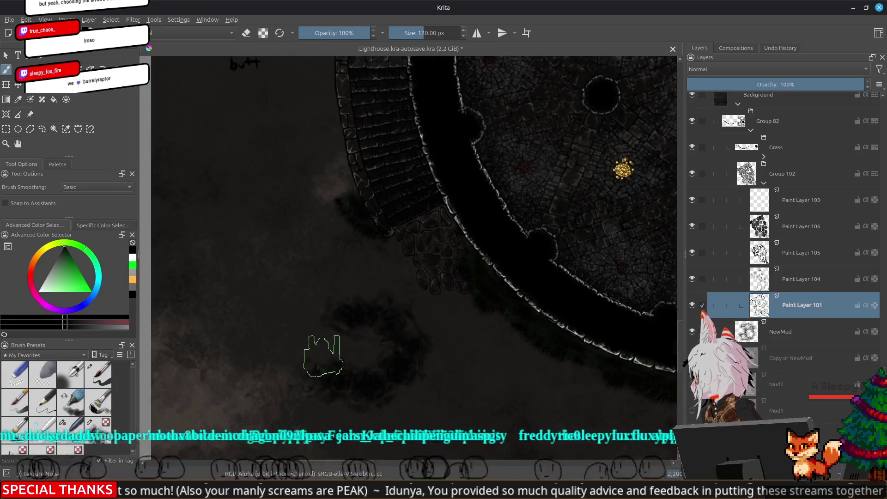
scroll(314, 356, "up", 3)
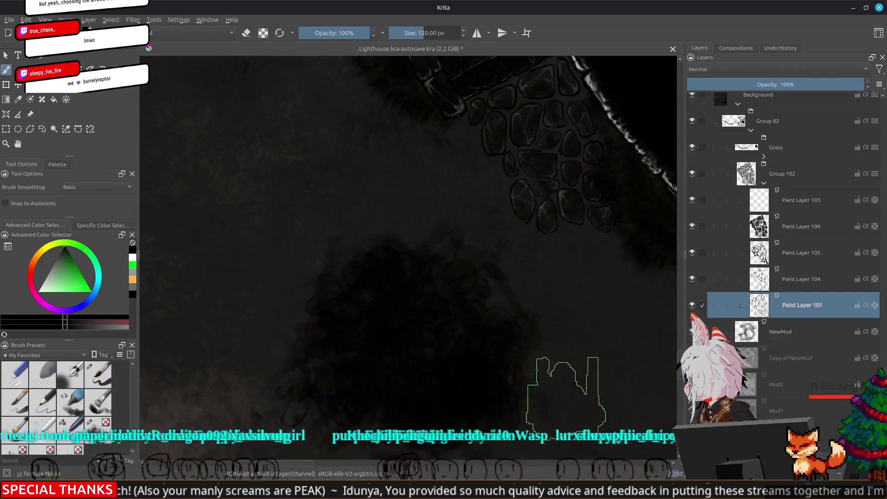
left_click_drag(424, 379, 485, 304)
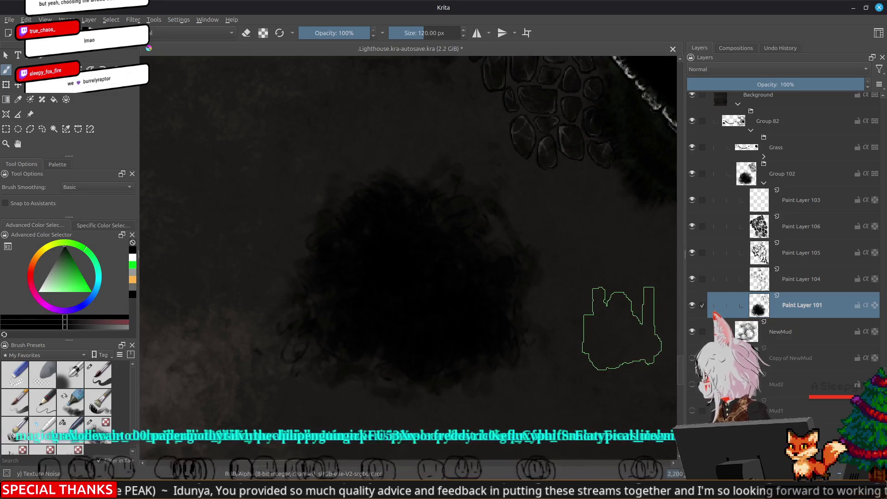
left_click_drag(619, 333, 608, 314)
key("t")
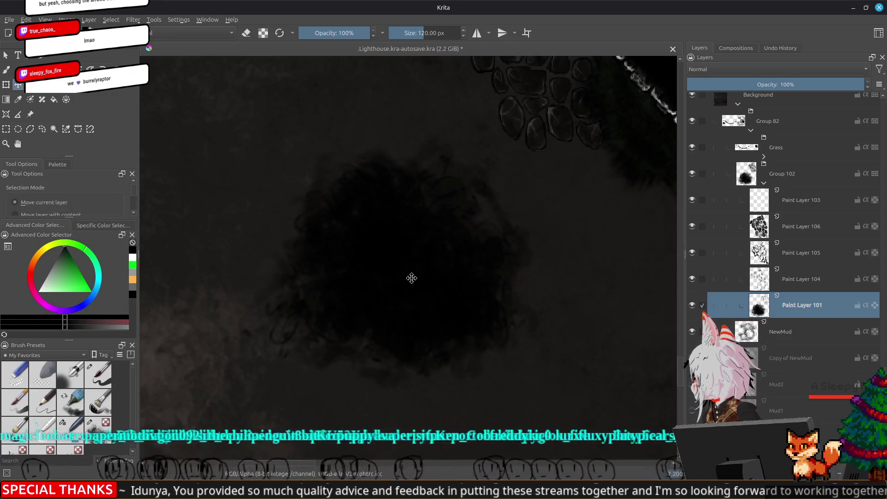
left_click_drag(410, 274, 412, 273)
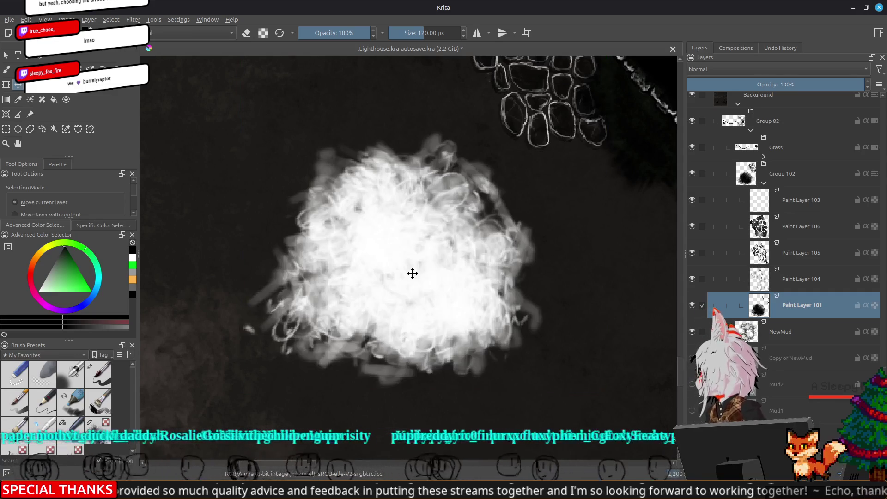
left_click_drag(775, 85, 699, 91)
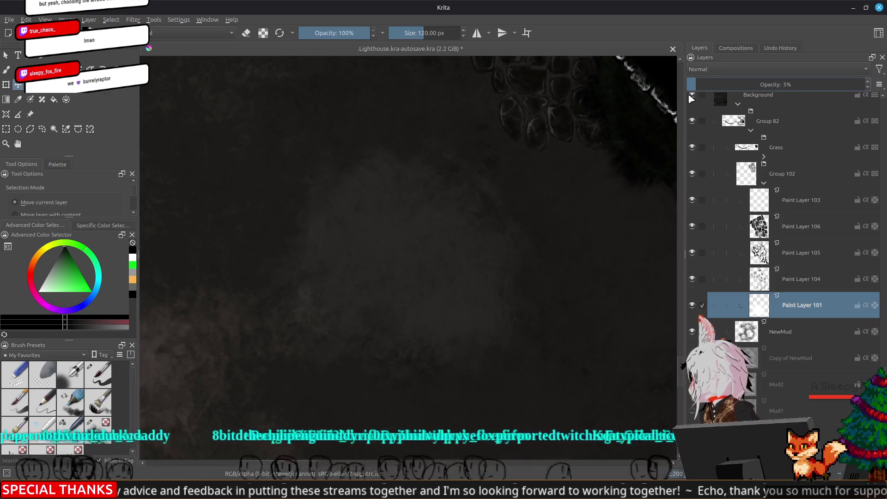
mouse_move(685, 84)
left_mouse_down()
mouse_move(700, 83)
mouse_move(691, 84)
left_mouse_up()
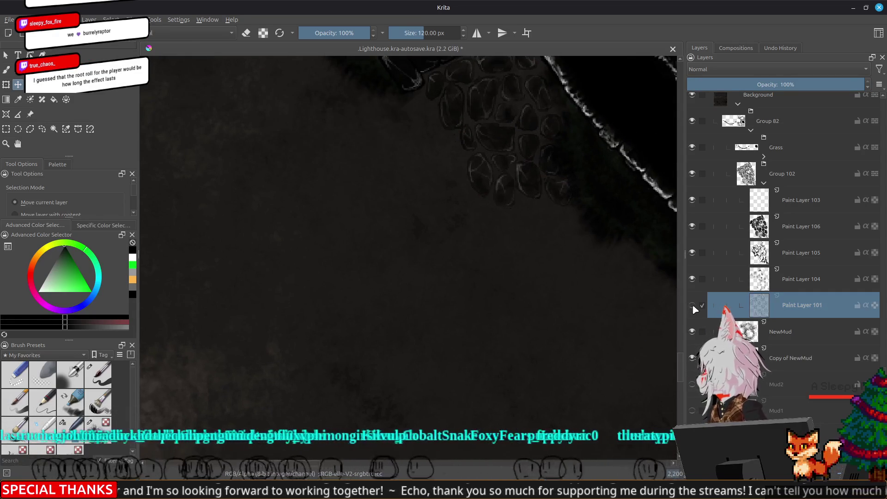
left_click_drag(458, 324, 457, 257)
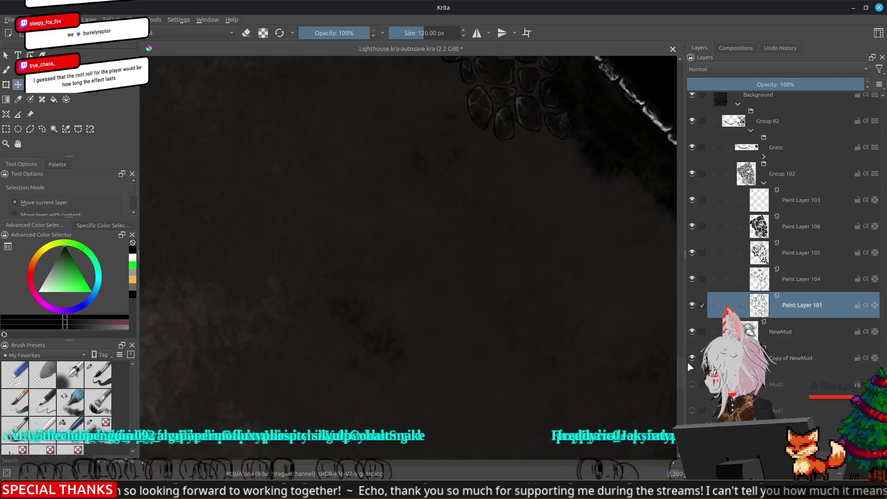
key("Page_Down")
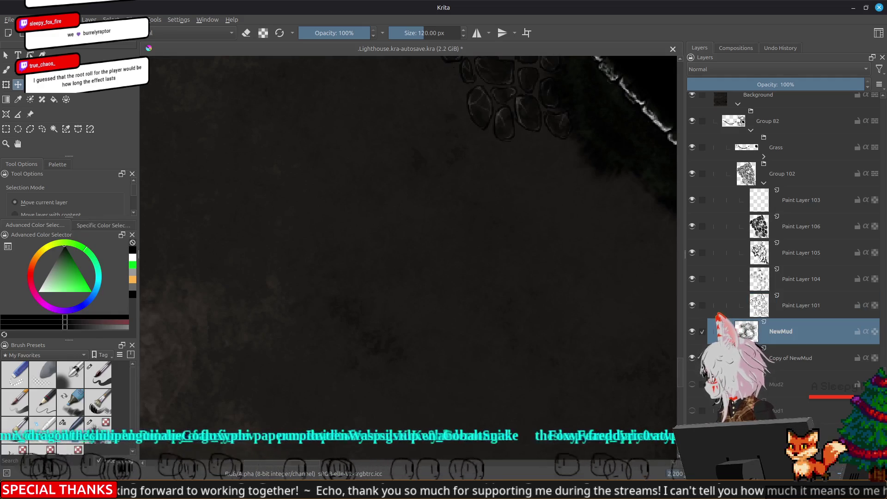
- Delete Paint Layer 107 and dab dark mud onto NewMud with the 200 px Texture Large Splat brush
left_click_drag(497, 265, 414, 257)
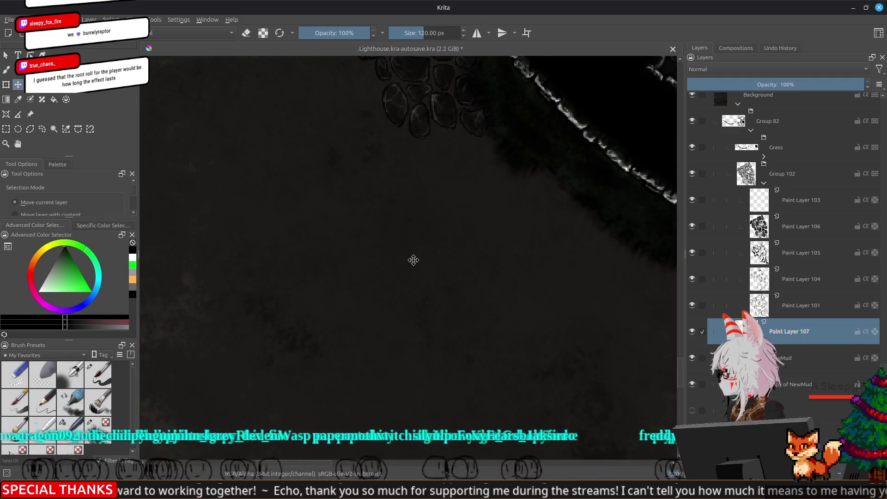
key("ctrl+e")
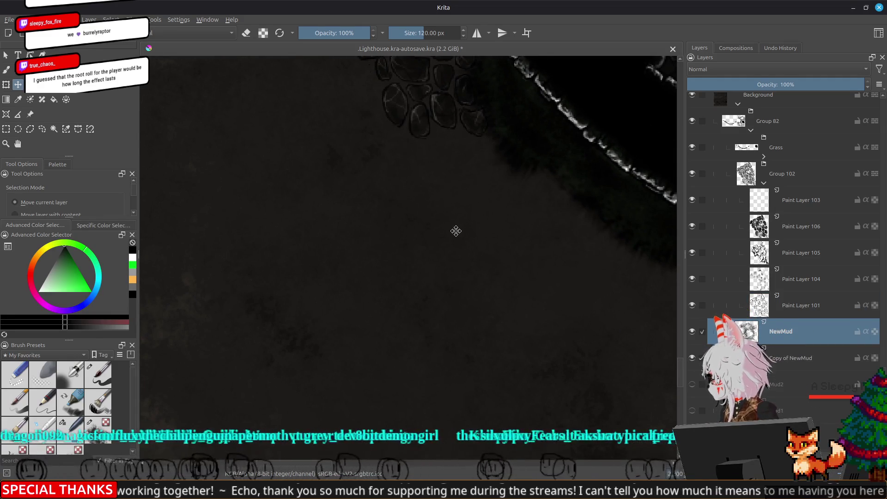
left_click(132, 33)
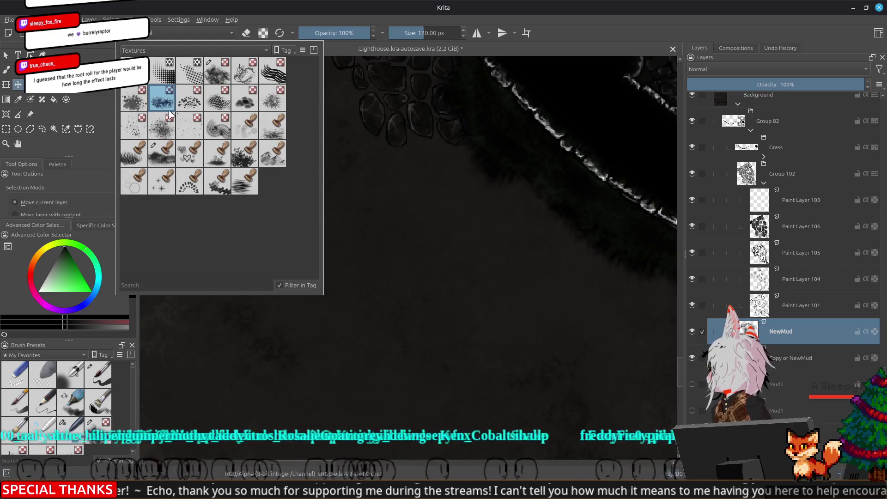
left_click(137, 104)
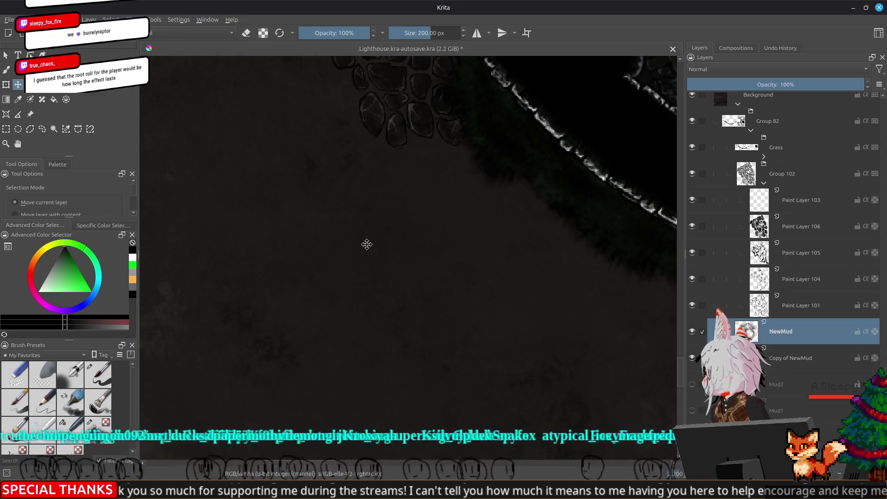
key("b")
left_click_drag(364, 244, 547, 380)
- Zoom out over the map and hide the Copy of NewMud layer
scroll(407, 254, "down", 3)
left_click_drag(470, 287, 144, 129)
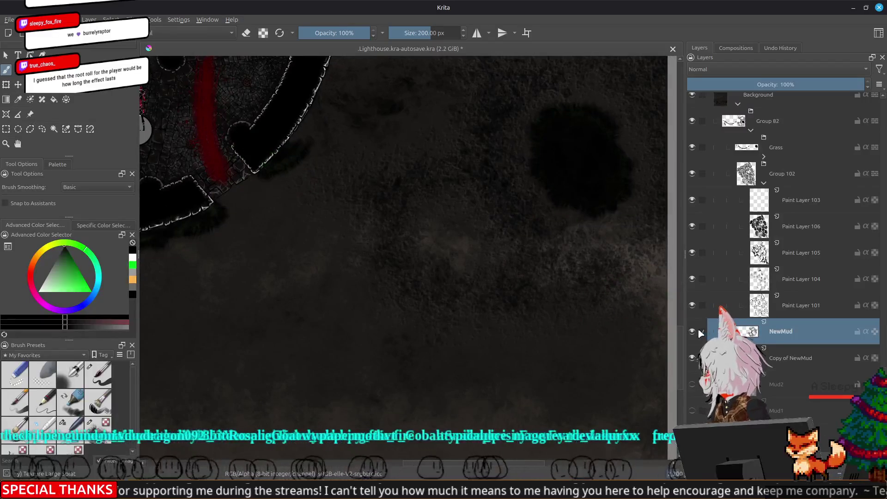
left_click(692, 358)
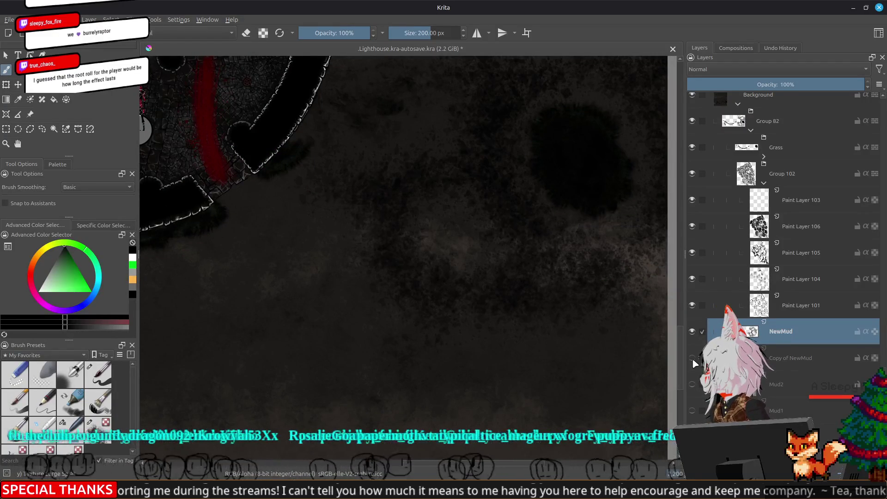
scroll(416, 259, "down", 1)
scroll(416, 259, "down", 1)
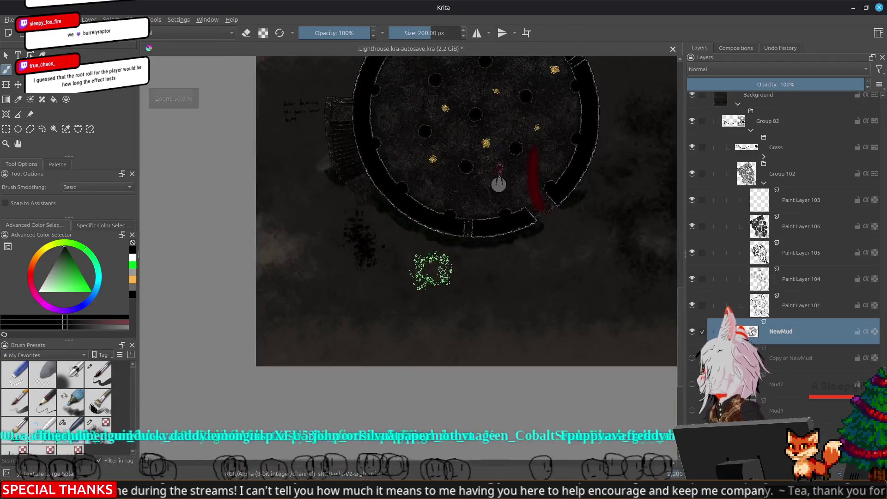
- Hide Group 102, then pan along the tower wall to the plaza with the red streak
scroll(416, 259, "up", 1)
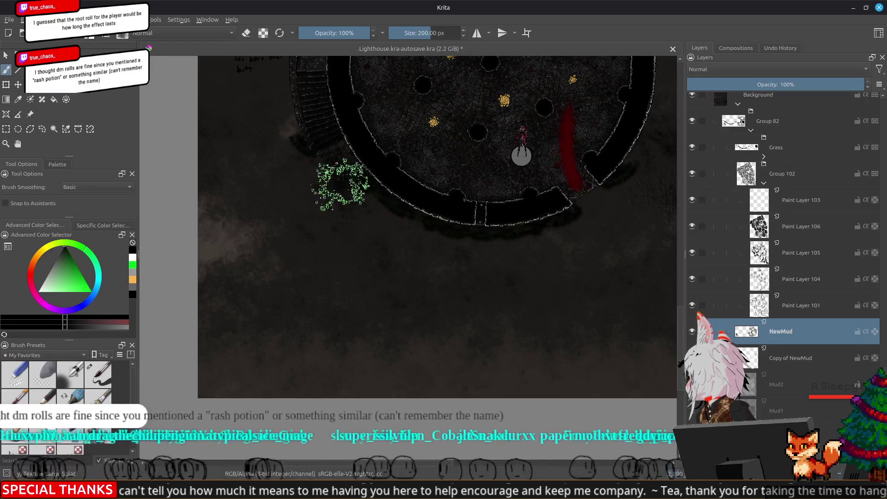
scroll(460, 343, "up", 3)
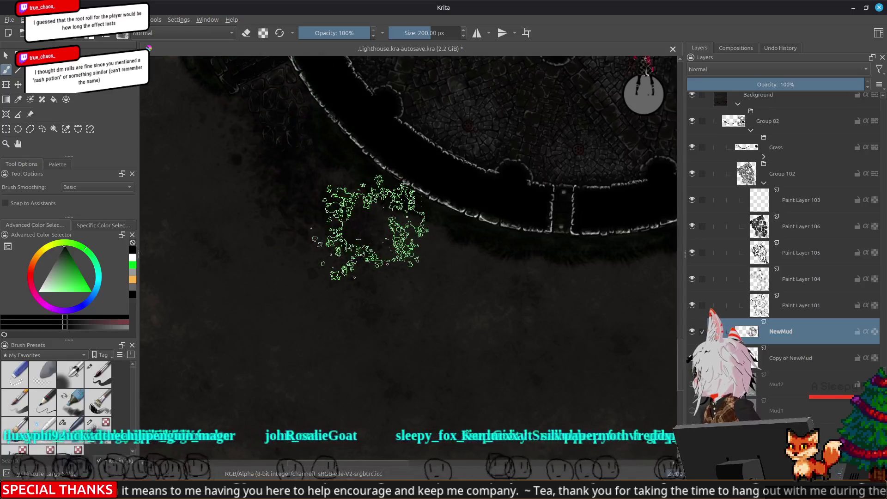
left_click_drag(340, 235, 428, 337)
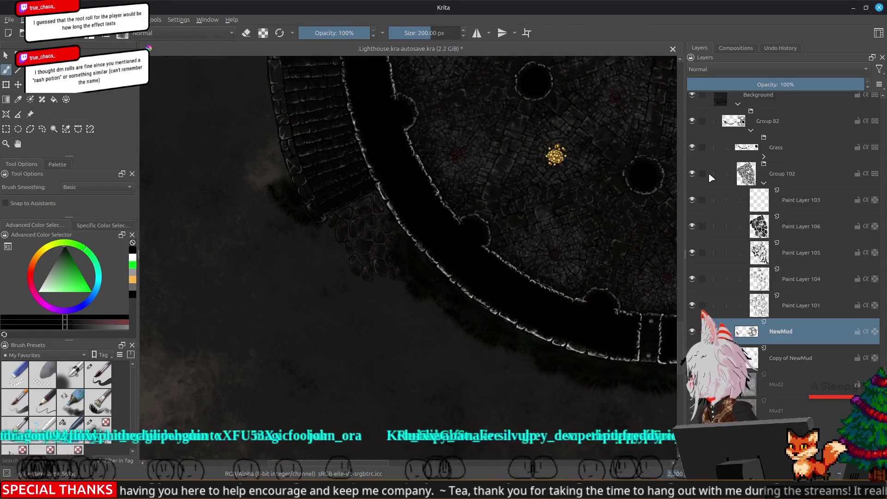
left_click(692, 174)
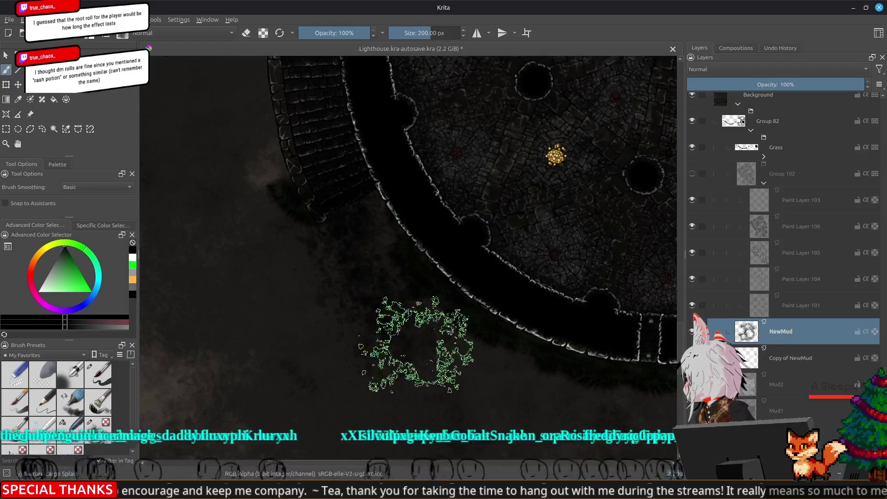
left_click_drag(445, 366, 319, 205)
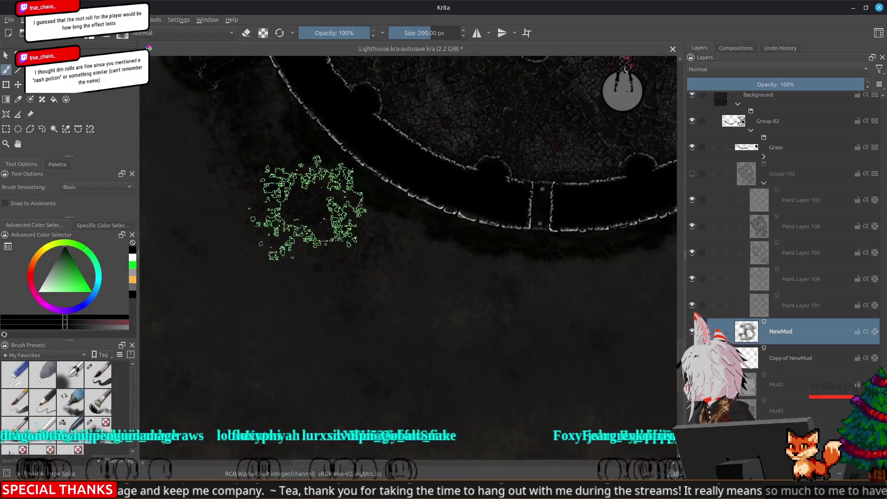
left_click_drag(482, 289, 356, 219)
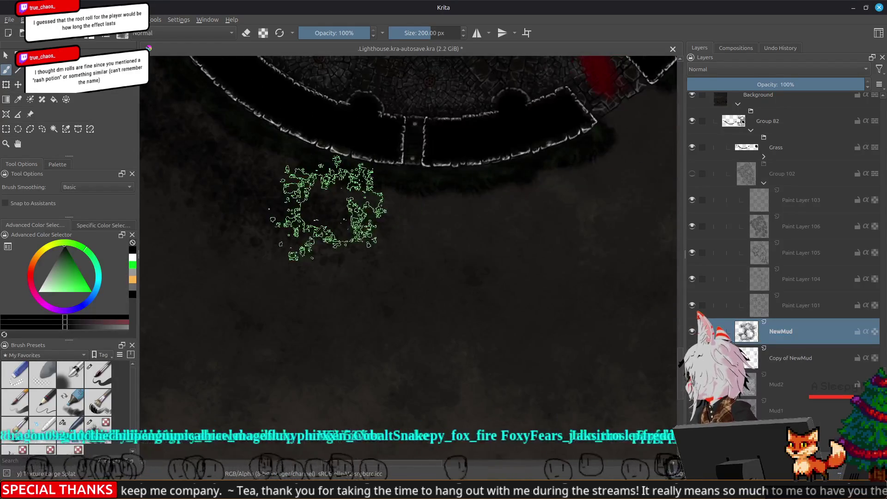
left_click_drag(534, 234, 376, 309)
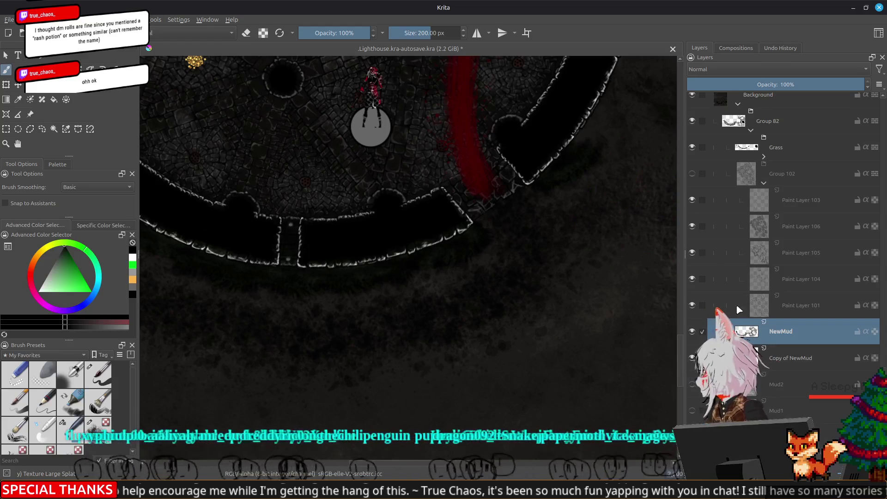
mouse_move(782, 344)
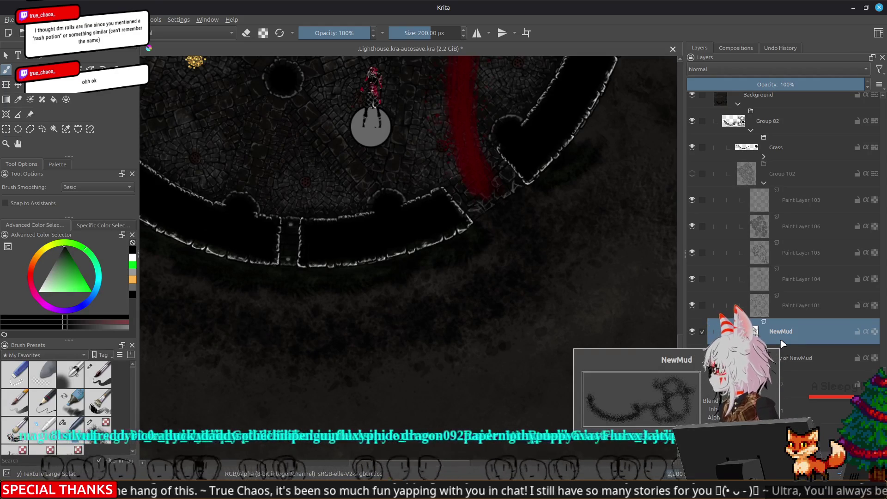
mouse_move(365, 357)
left_mouse_down()
mouse_move(520, 380)
mouse_move(560, 402)
left_mouse_up()
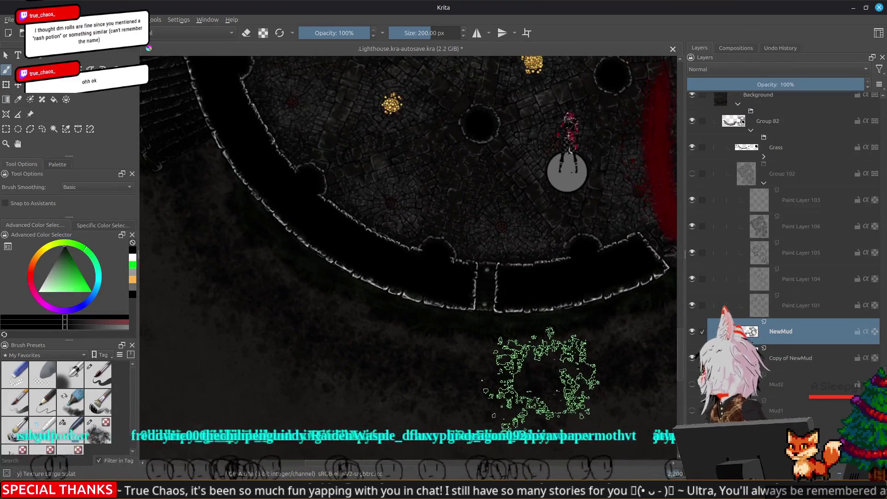
scroll(499, 346, "down", 3)
left_click_drag(508, 317, 408, 275)
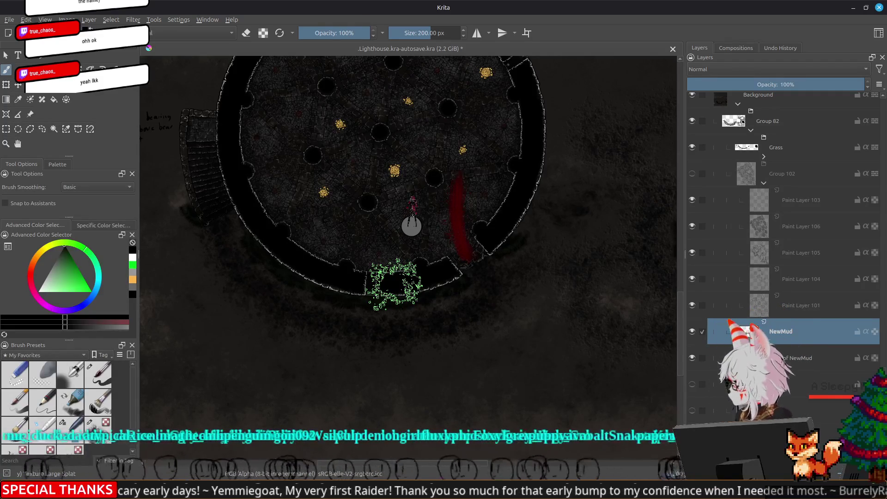
scroll(333, 330, "up", 2)
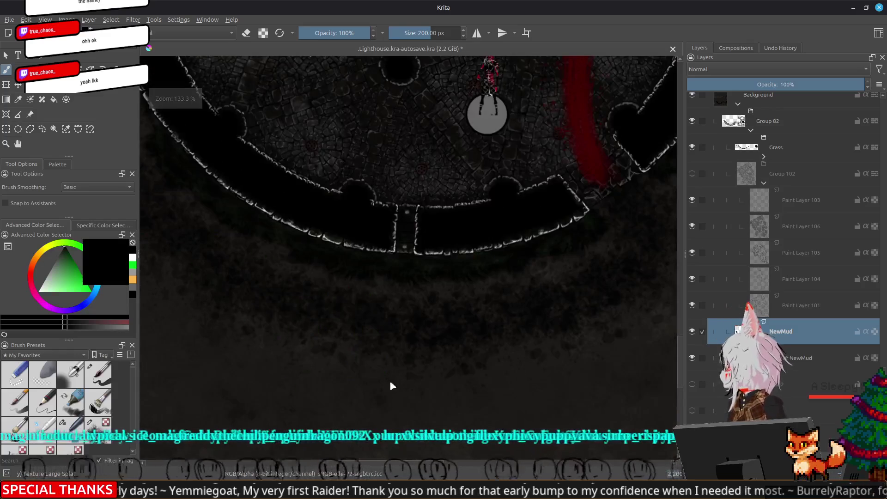
scroll(287, 228, "up", 3)
scroll(377, 296, "up", 2)
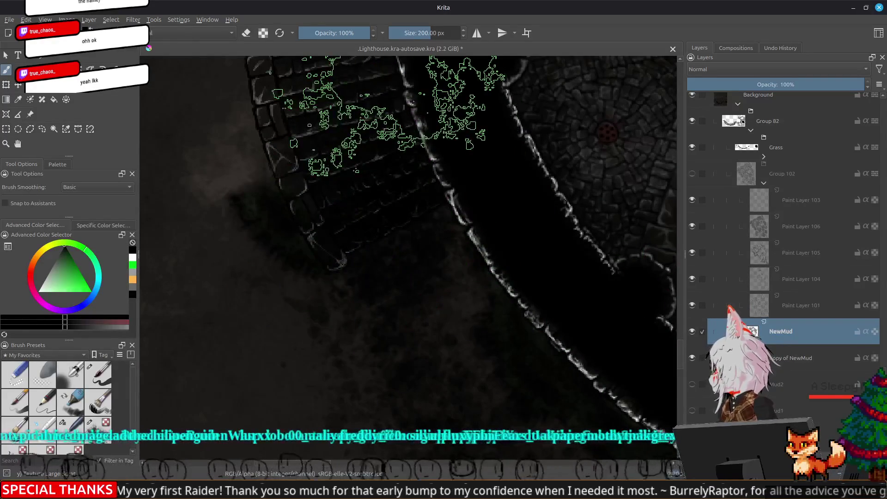
scroll(454, 309, "down", 3)
scroll(366, 307, "up", 1)
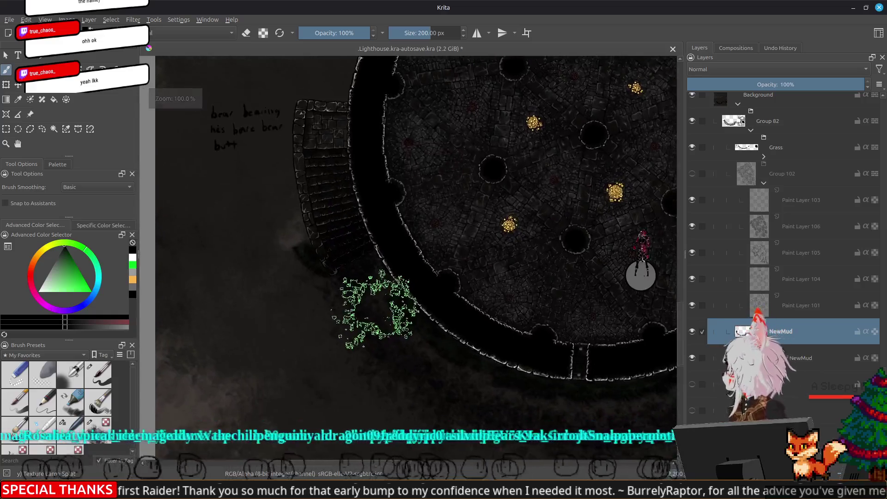
scroll(346, 247, "up", 2)
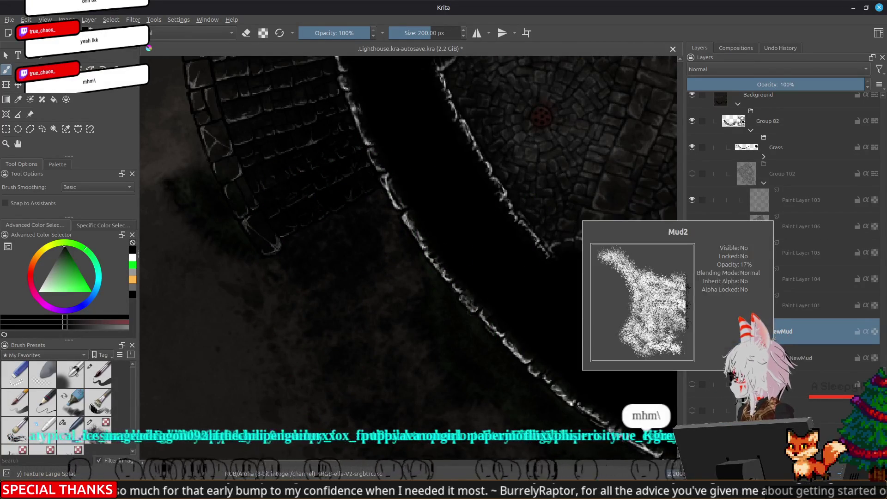
key("4")
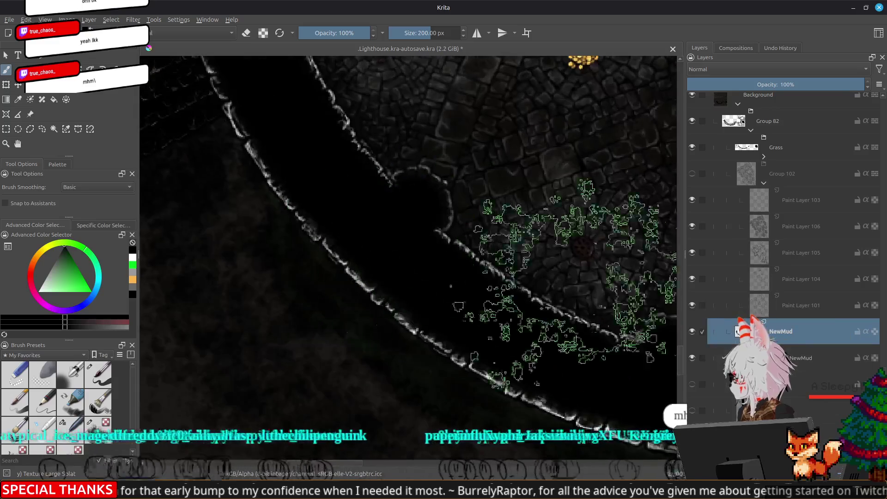
- Duplicate the mud layer, clear the selection, and drop the copy's opacity to about 11%
left_click(790, 357)
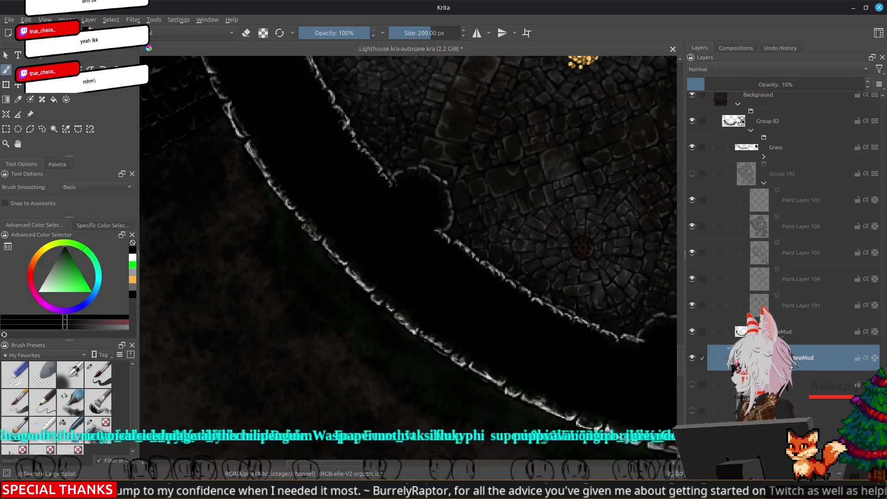
mouse_move(785, 358)
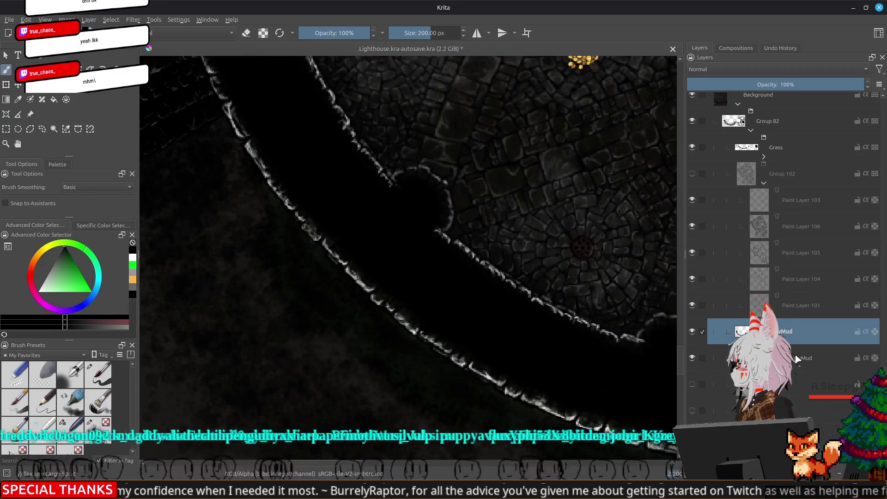
left_click(788, 358)
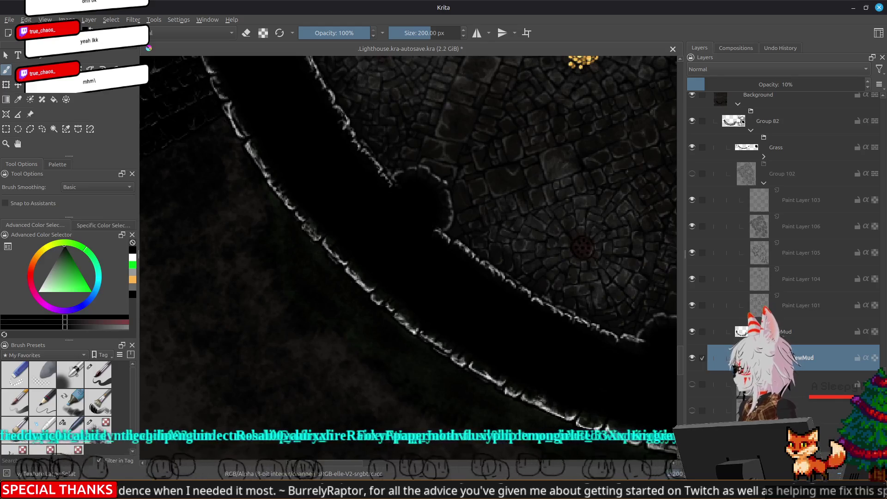
right_click(795, 341)
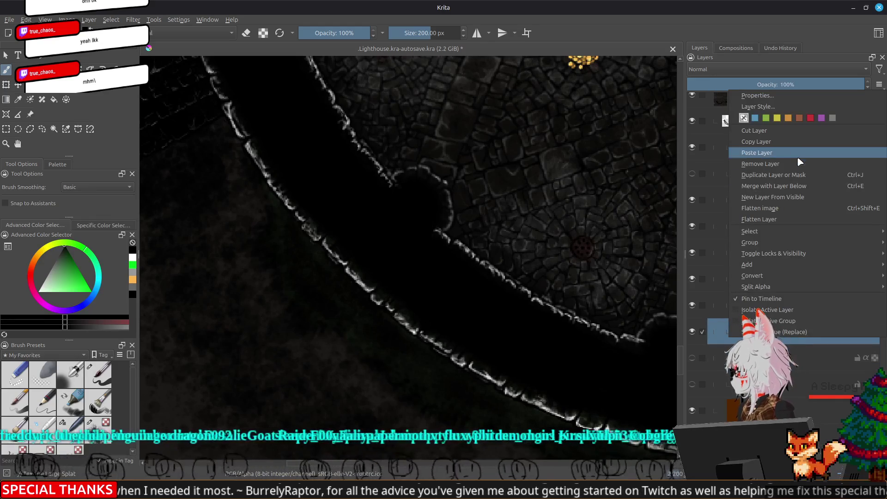
left_click(767, 175)
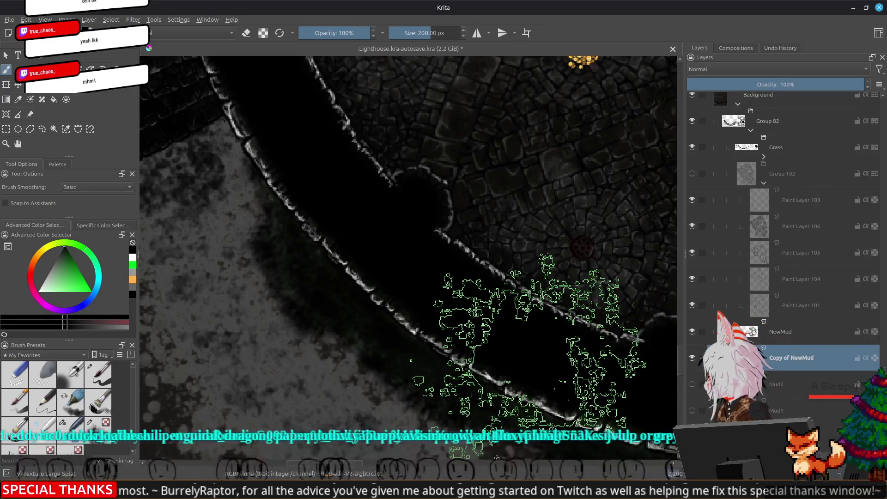
left_click_drag(531, 351, 383, 295)
key("ctrl+shift+a")
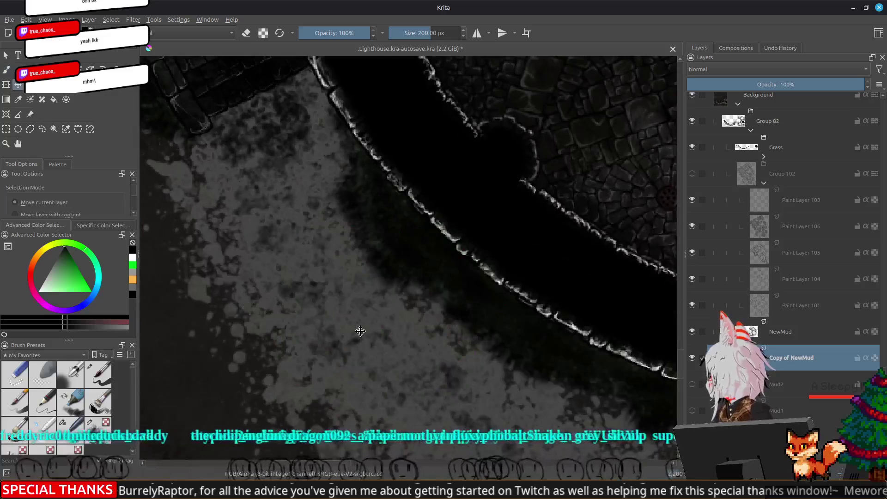
key("t")
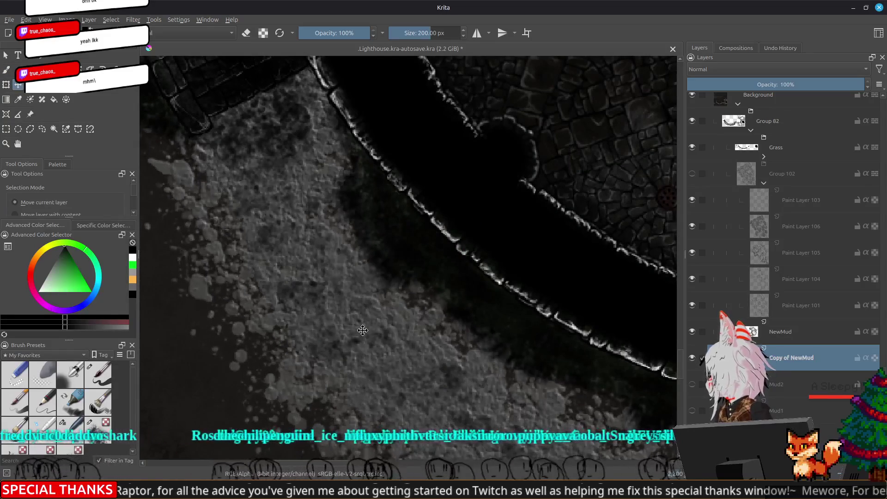
left_click_drag(810, 84, 702, 85)
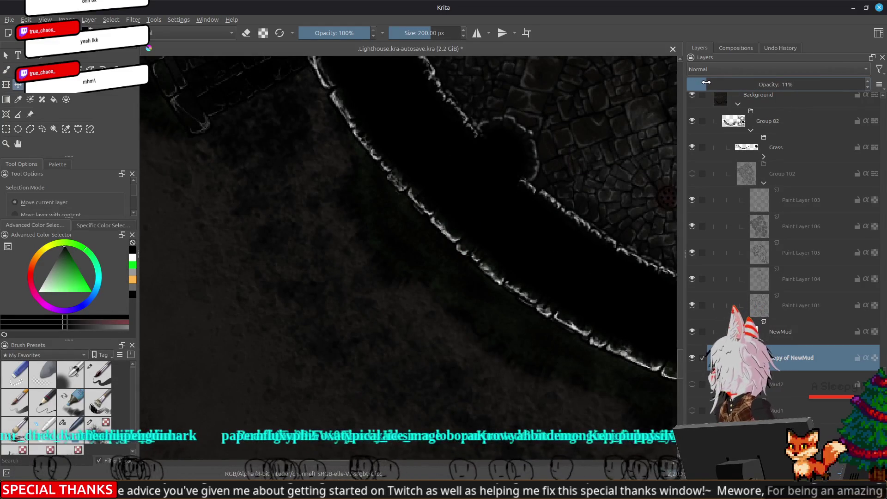
scroll(277, 205, "down", 3)
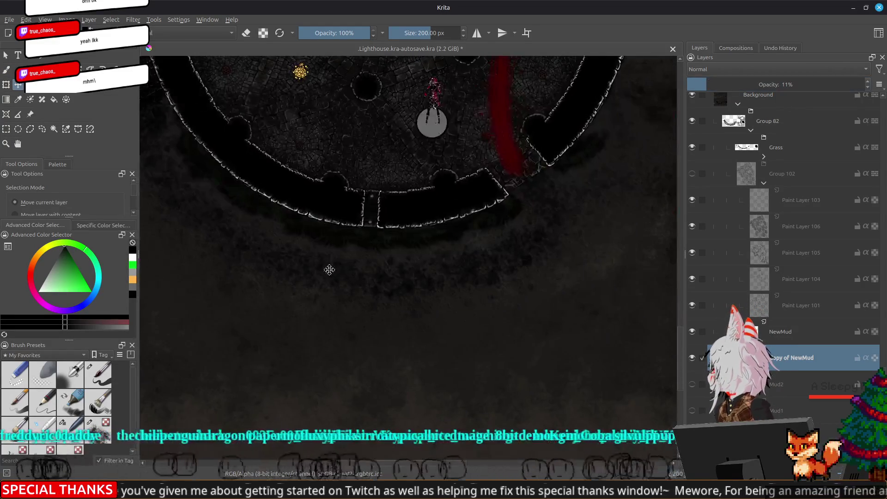
scroll(461, 294, "up", 3)
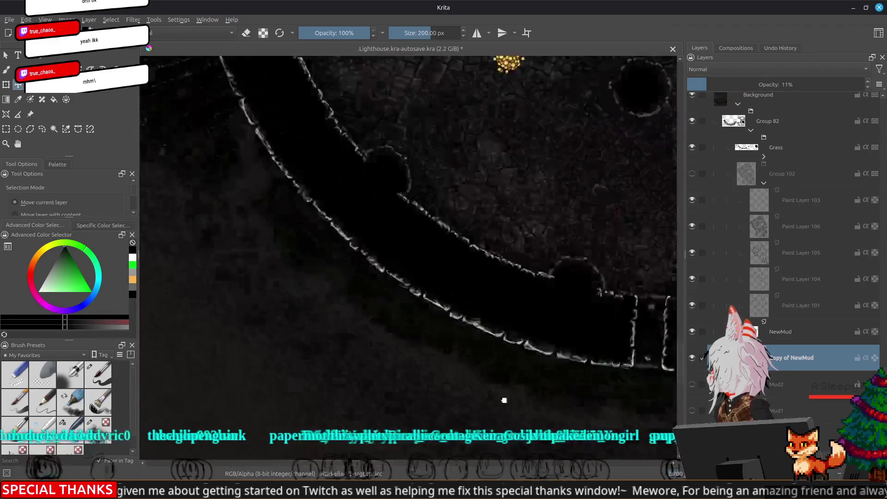
- Show Group 102's stone outlines, inspect the cobblestones by the wall, and toggle Paint Layer 106 to compare
left_click_drag(461, 294, 628, 329)
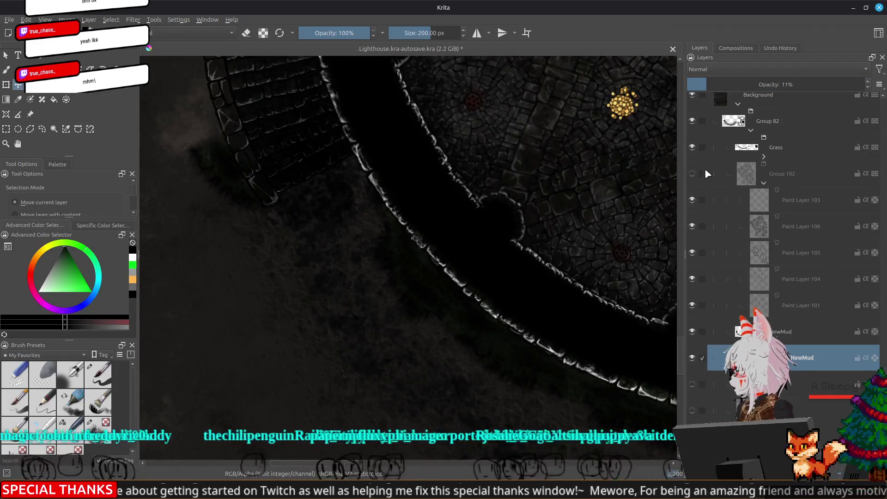
left_click(691, 173)
scroll(517, 317, "up", 3)
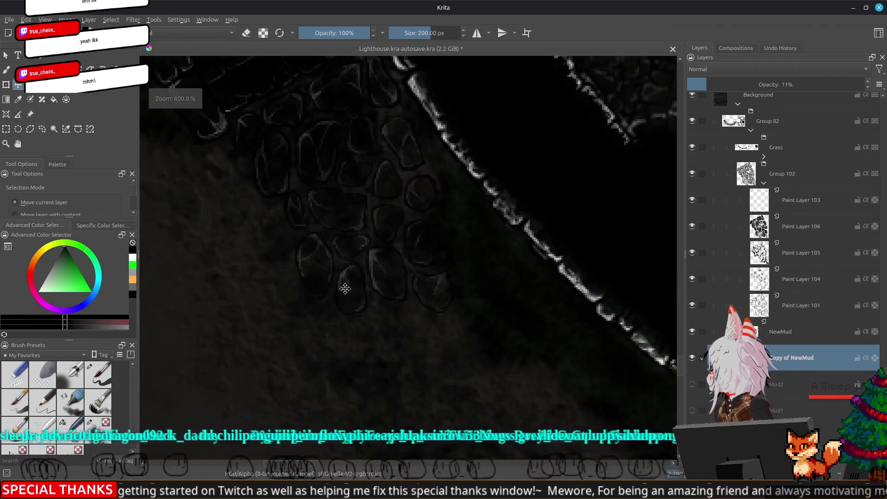
left_click_drag(517, 317, 528, 366)
scroll(528, 363, "down", 3)
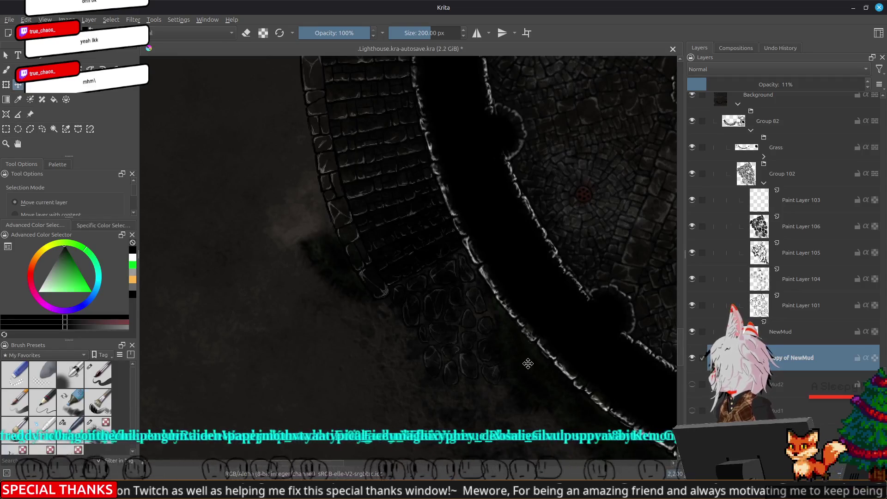
scroll(528, 363, "up", 1)
mouse_move(554, 380)
left_mouse_down()
mouse_move(522, 310)
mouse_move(527, 358)
left_mouse_up()
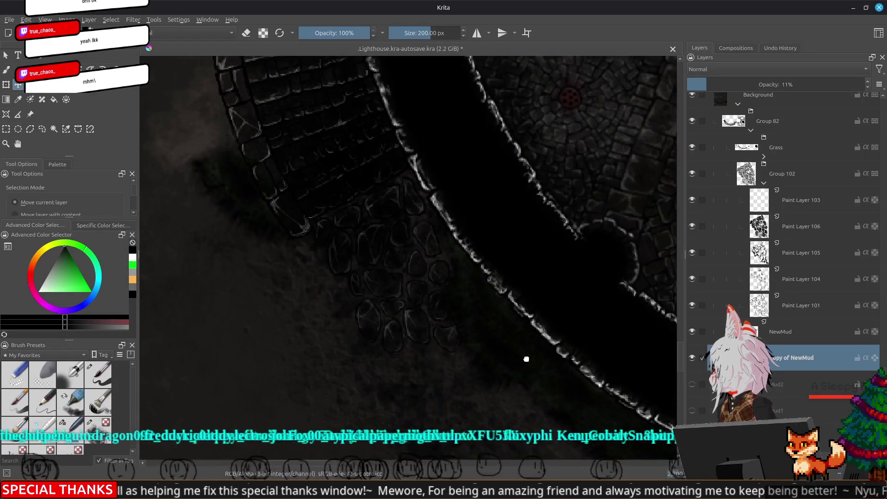
scroll(430, 321, "up", 1)
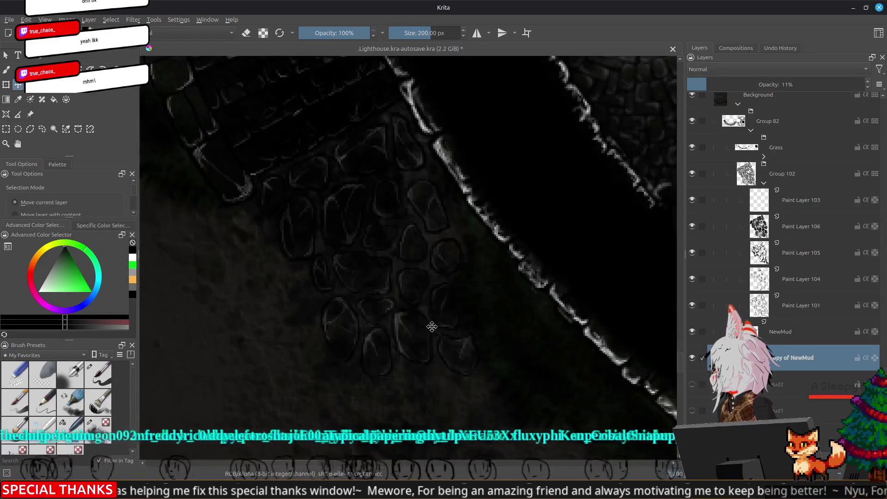
left_click(692, 226)
left_click(692, 226)
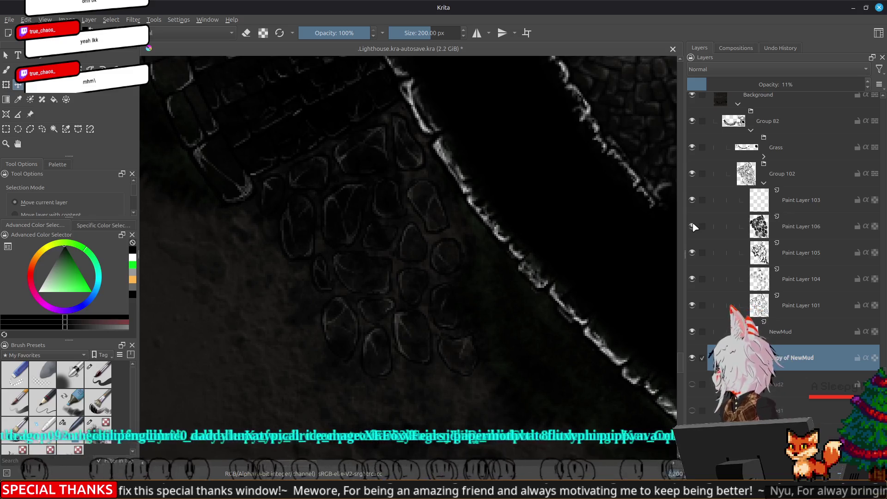
- Move Paint Layer 106 below Paint Layer 104 and raise it to 100% opacity
left_click(761, 233)
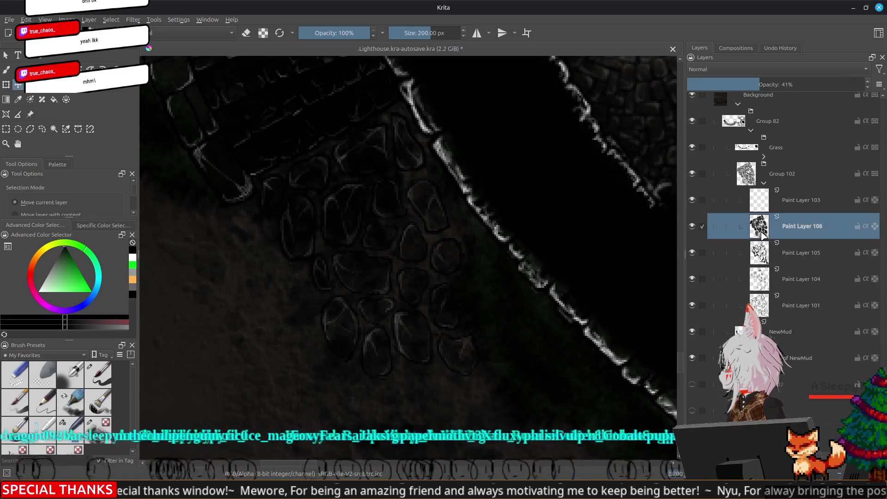
left_click(753, 85)
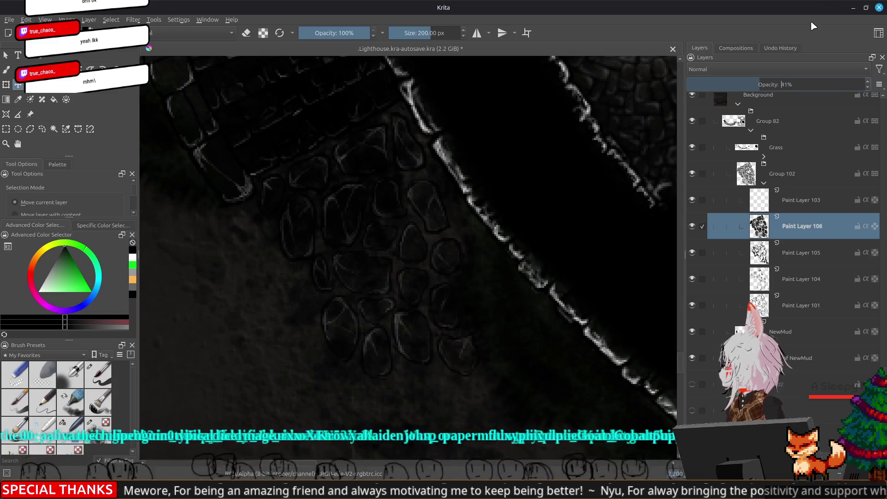
left_click(739, 254)
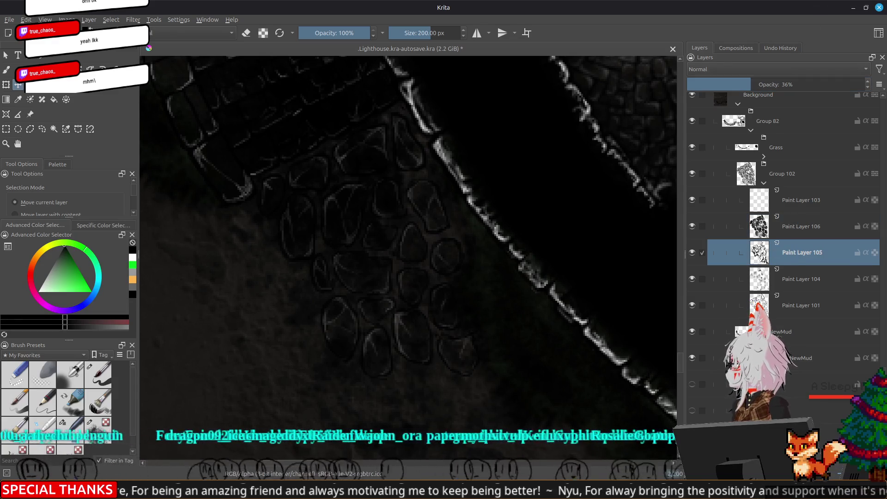
left_click(739, 304)
left_click(735, 286)
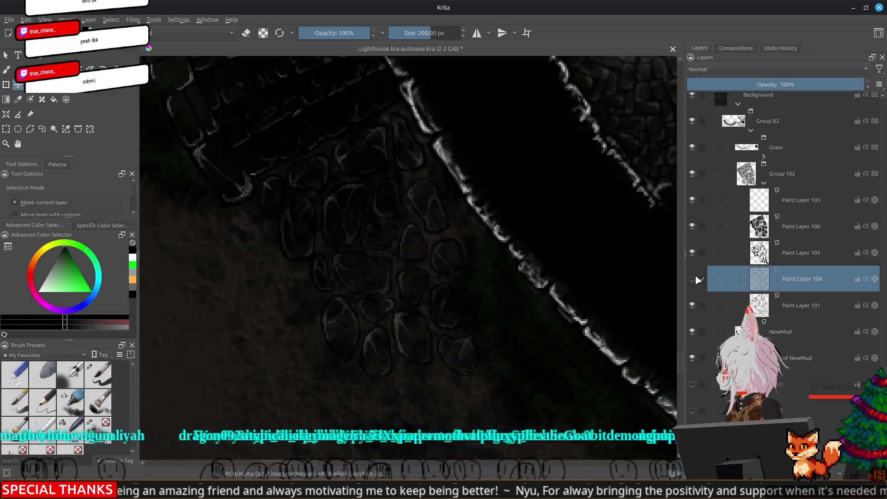
left_click_drag(757, 231, 767, 288)
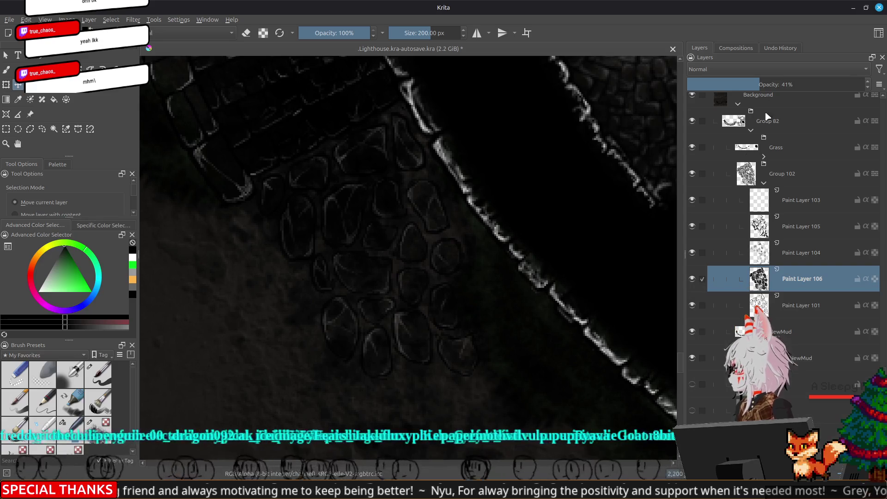
left_click_drag(763, 81, 864, 83)
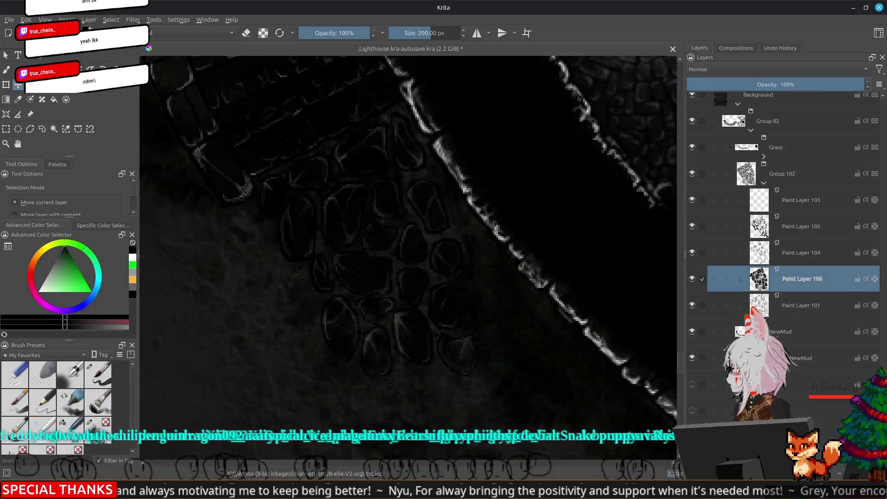
- Wrap Paint Layer 106 in a new Group 107 and add an HSV/HSL Adjustment filter layer
right_click(688, 320)
left_click(721, 335)
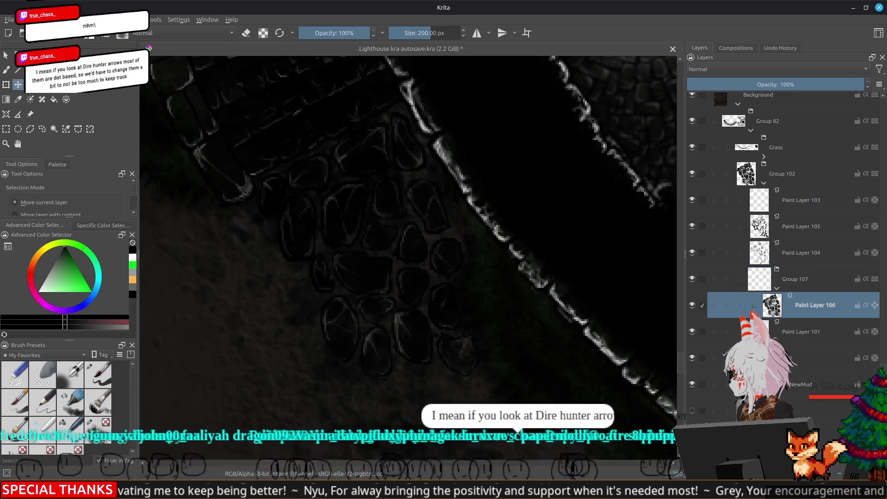
right_click(689, 320)
left_click(713, 369)
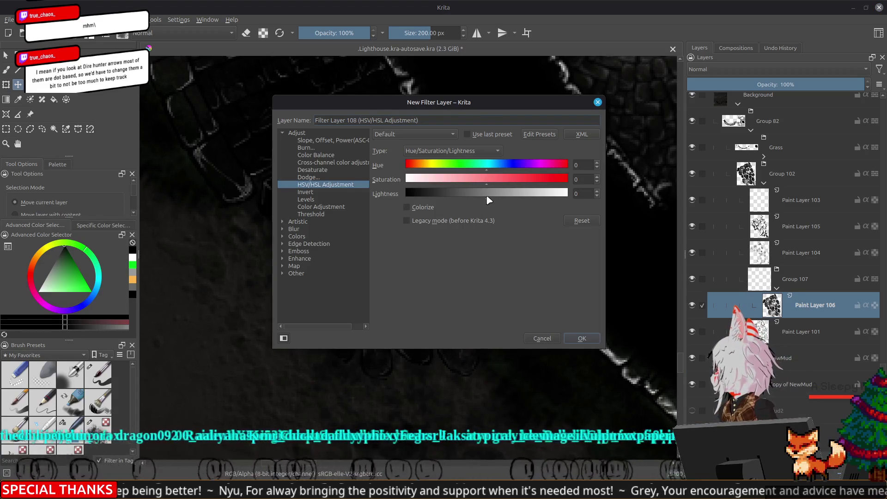
- Set the HSV/HSL filter's Lightness to 16, confirm it, and move Paint Layer 101 above Group 107
left_click_drag(488, 200, 525, 194)
left_click_drag(533, 105, 792, 153)
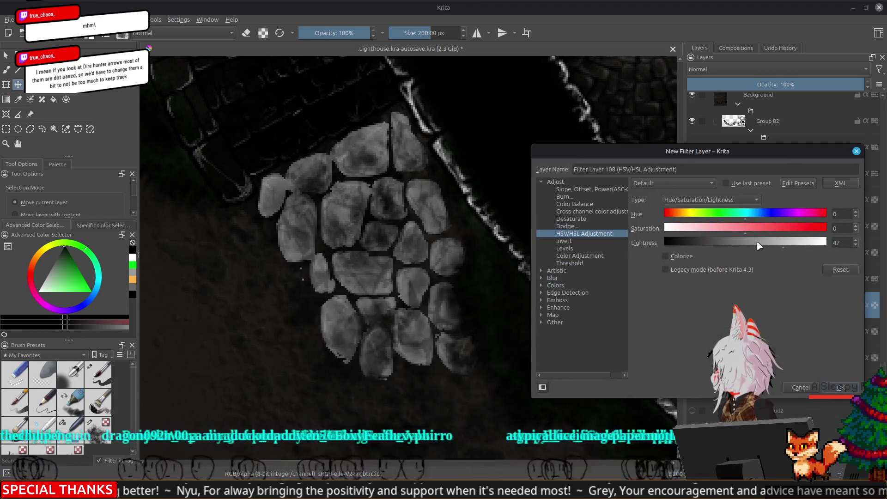
left_click(759, 247)
left_click_drag(759, 248, 761, 247)
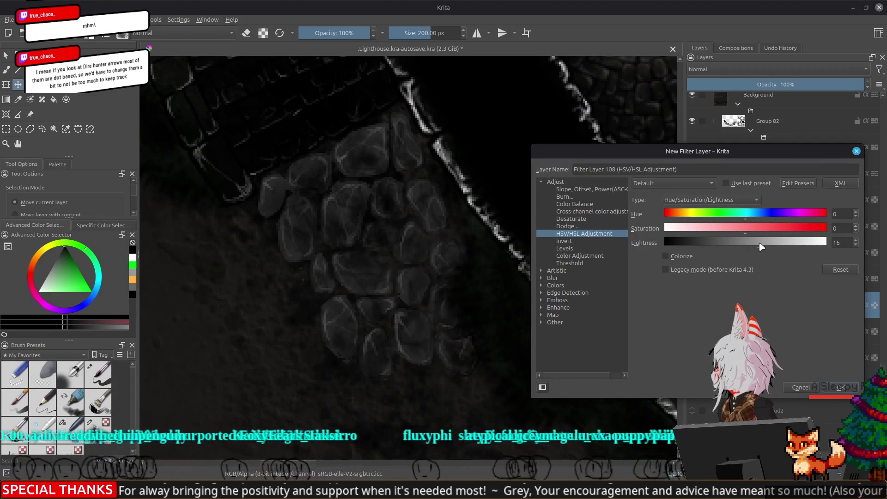
left_click(840, 387)
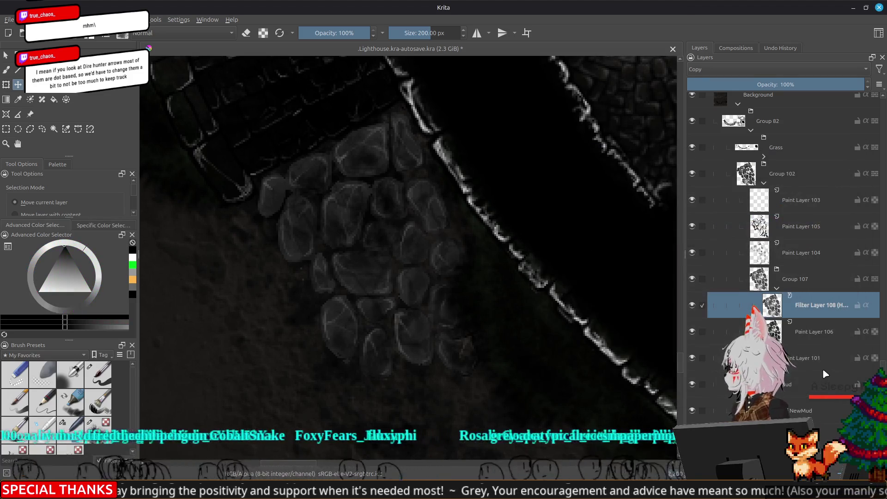
left_click_drag(818, 358, 800, 266)
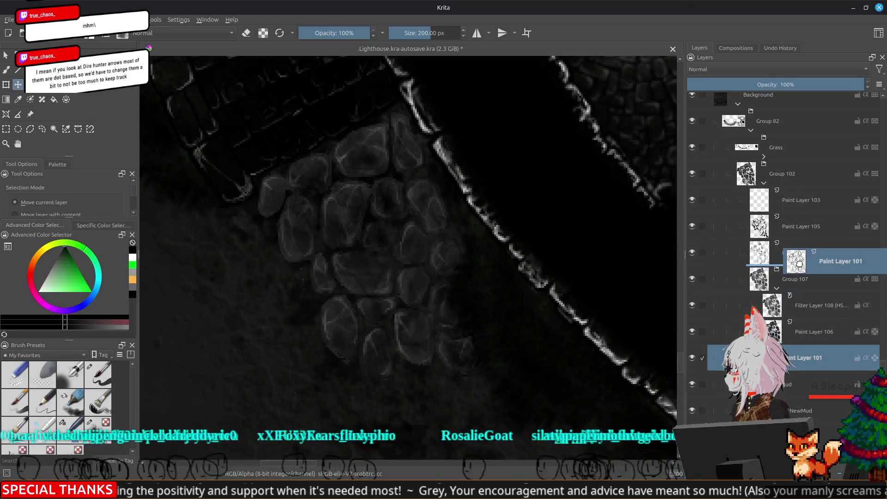
- Zoom to the path stones beside the wall and open Filter Layer 108's Properties
scroll(460, 293, "down", 3)
scroll(460, 294, "down", 2)
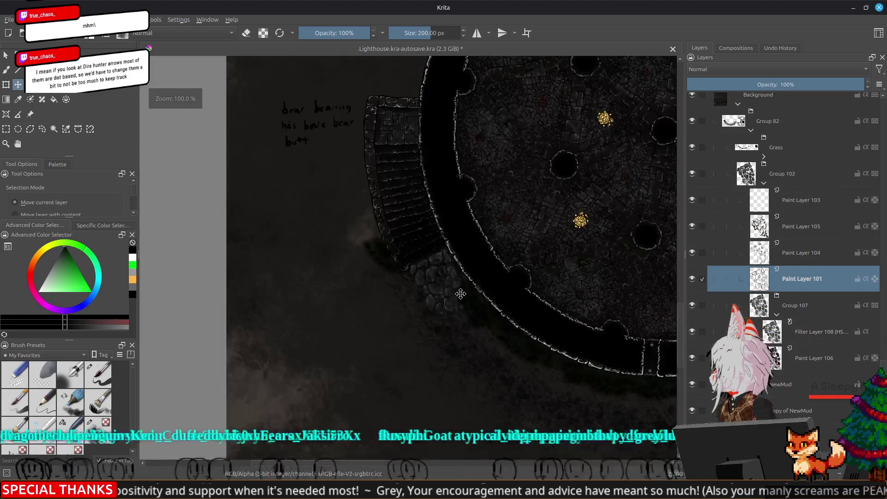
scroll(461, 294, "up", 2)
left_click_drag(483, 293, 546, 263)
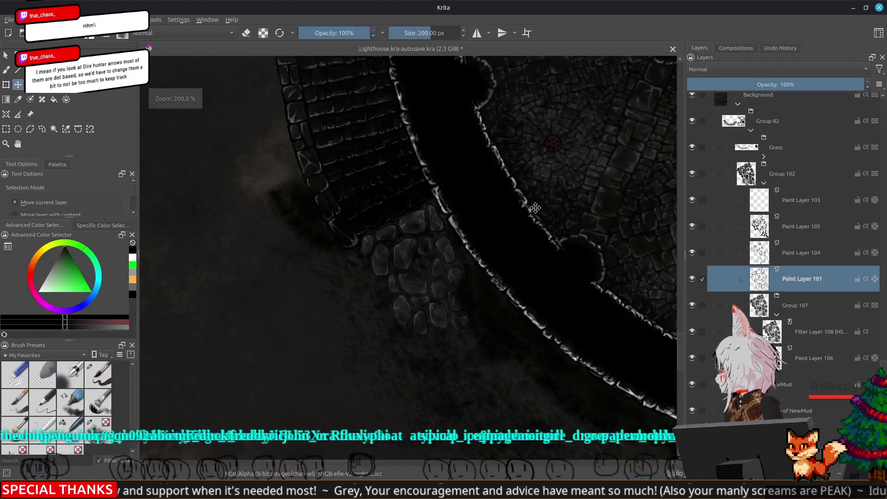
right_click(804, 335)
left_click(749, 95)
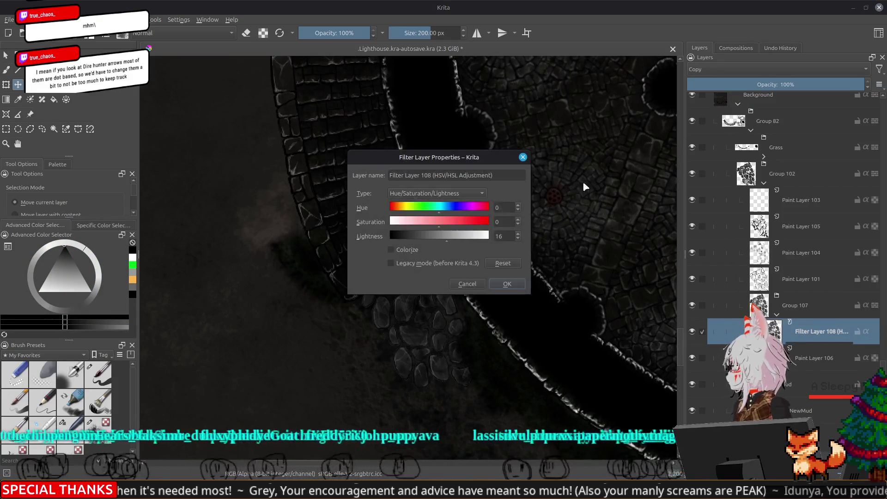
- Reduce Filter Layer 108's Lightness from 16 to 6 and apply the change
left_click_drag(446, 236, 444, 236)
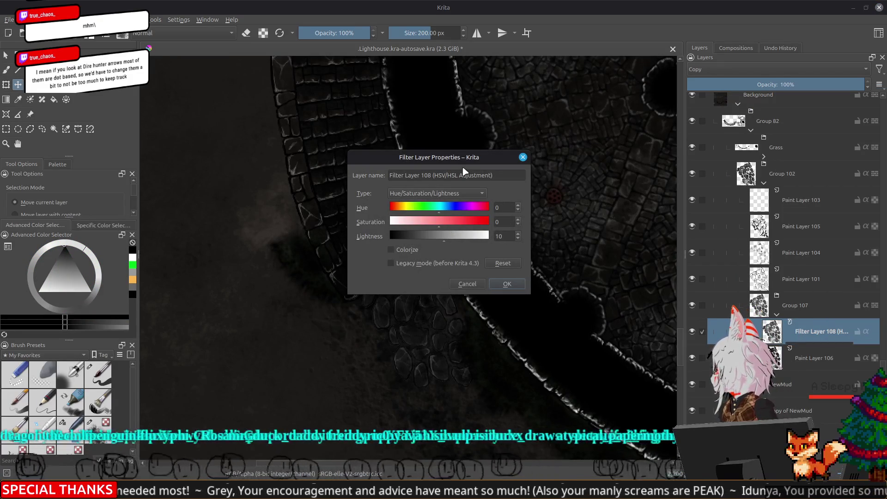
left_click_drag(465, 156, 602, 90)
left_click_drag(580, 176, 579, 175)
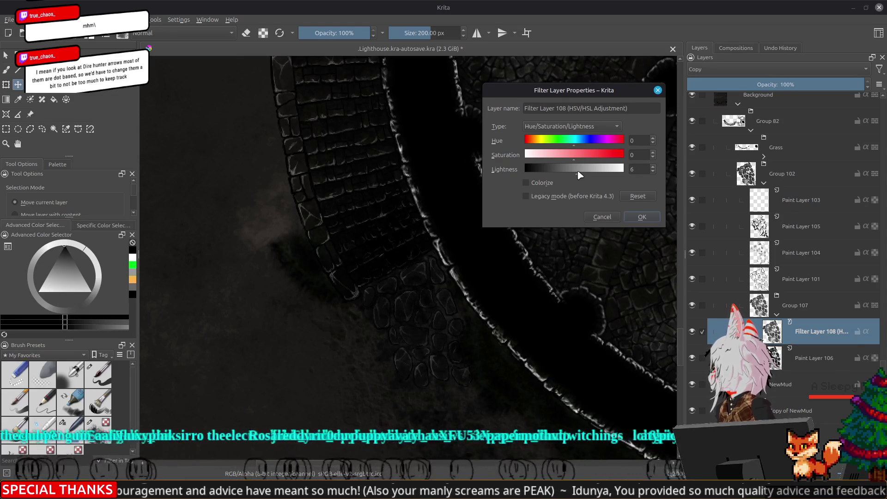
left_click(643, 219)
left_click_drag(573, 370, 544, 323)
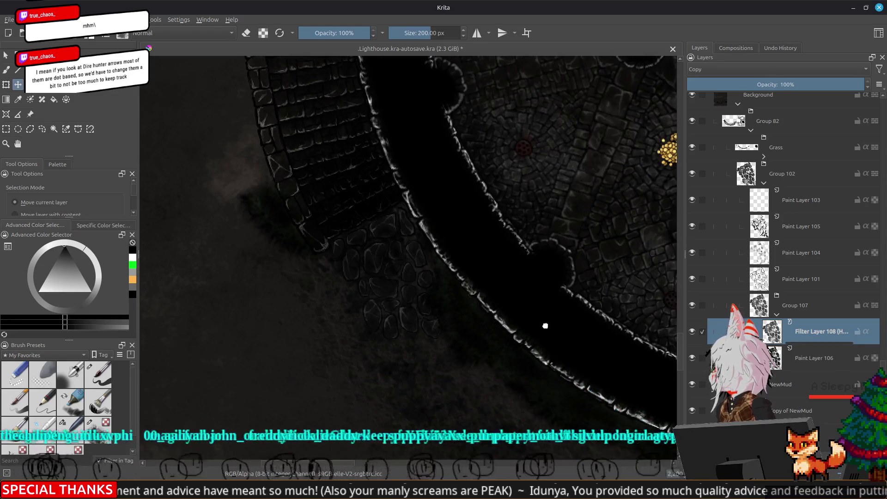
scroll(446, 314, "down", 3)
scroll(476, 350, "up", 3)
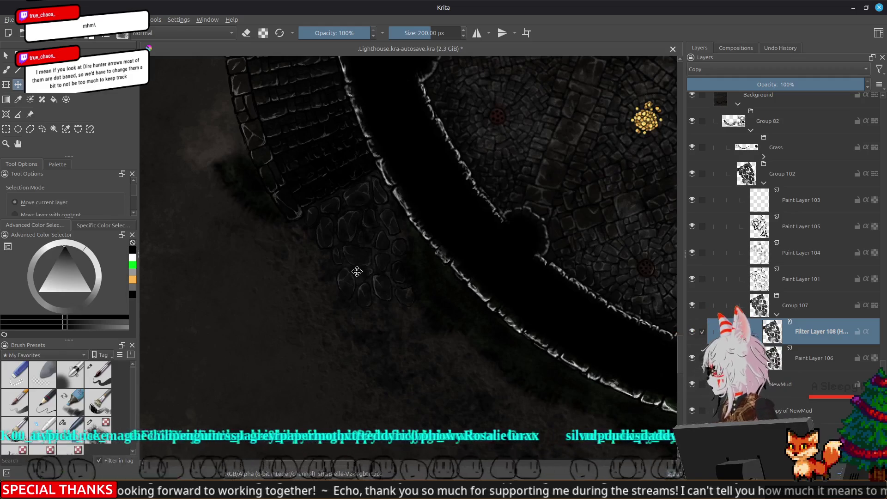
left_click_drag(351, 276, 416, 239)
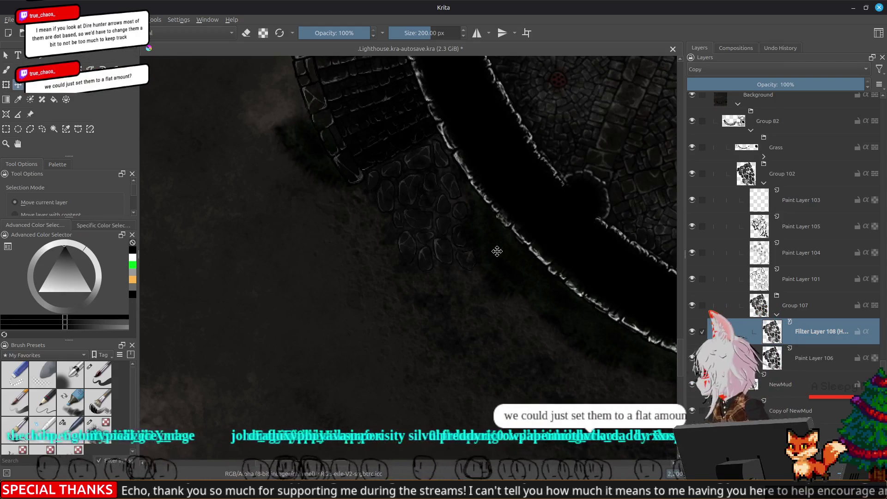
scroll(497, 277, "up", 2)
scroll(497, 279, "up", 1)
scroll(497, 279, "up", 2)
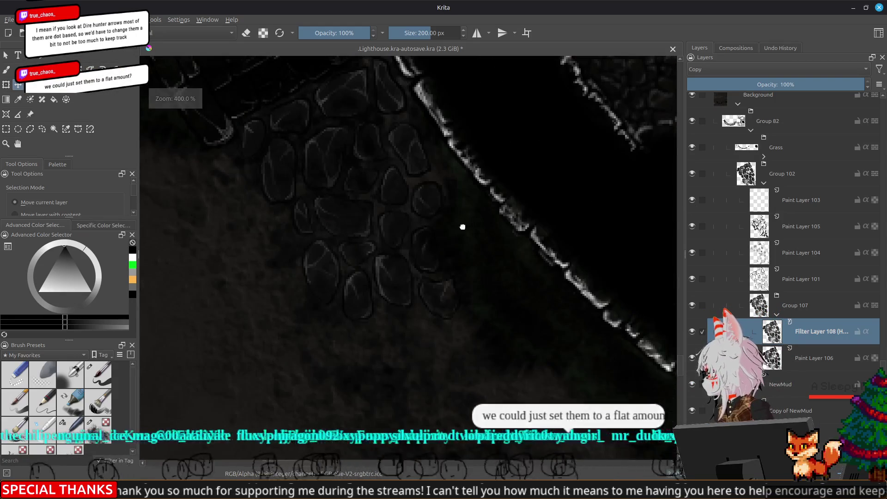
scroll(486, 301, "down", 2)
scroll(490, 297, "down", 1)
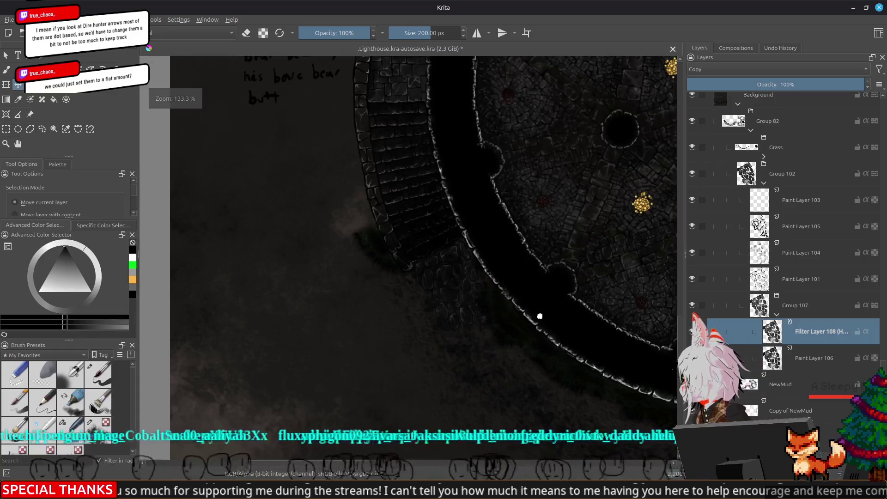
left_click_drag(539, 312, 341, 206)
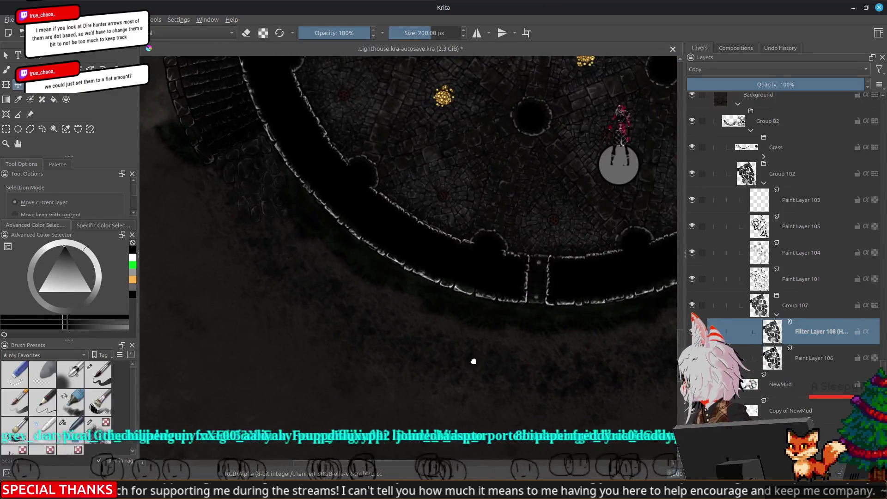
scroll(473, 360, "up", 1)
scroll(503, 365, "up", 2)
scroll(580, 414, "up", 1)
scroll(465, 257, "up", 2)
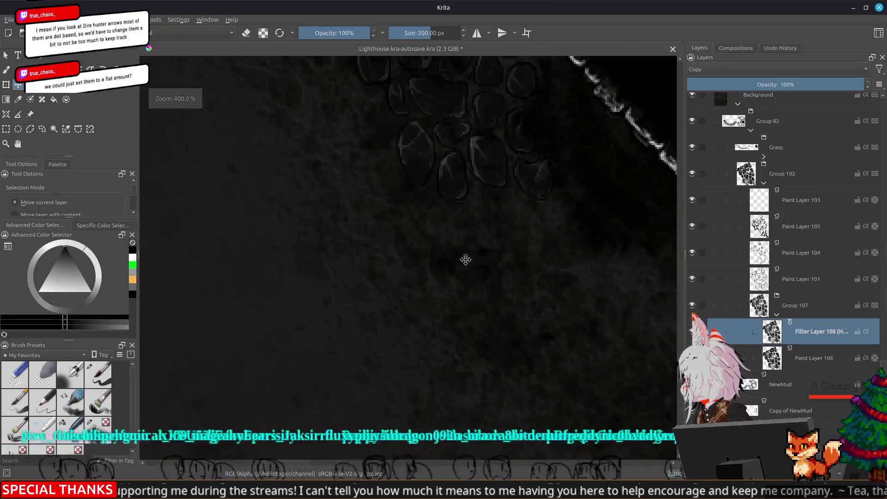
scroll(483, 362, "up", 1)
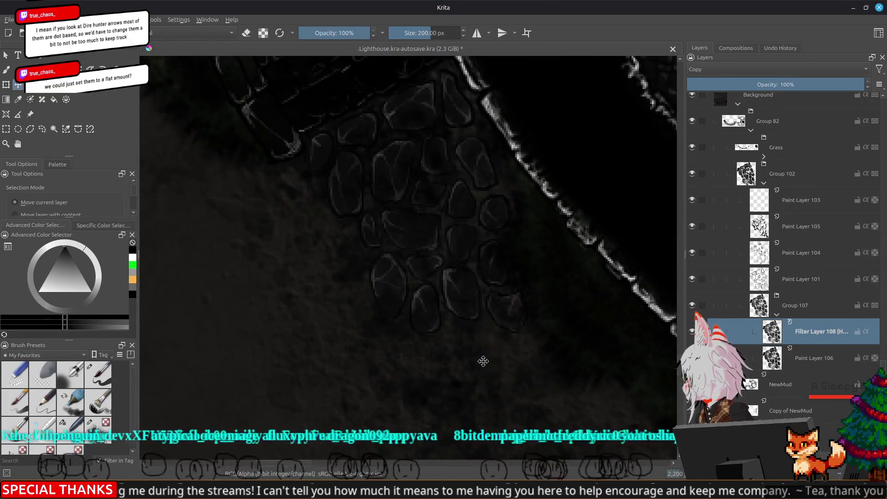
scroll(481, 359, "down", 1)
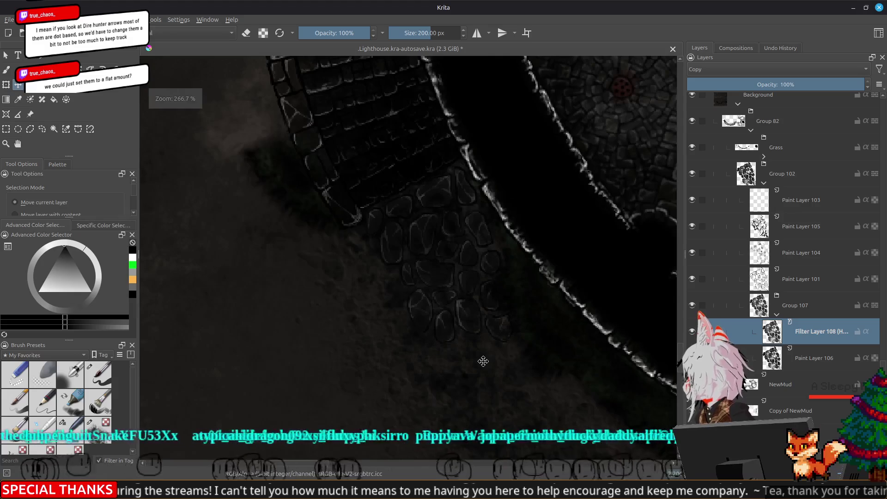
scroll(503, 376, "down", 1)
left_click_drag(455, 351, 441, 327)
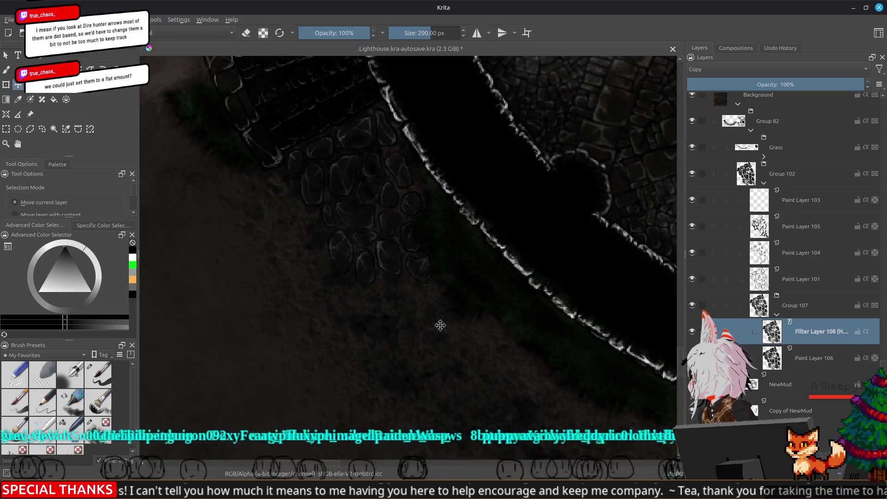
scroll(440, 325, "down", 1)
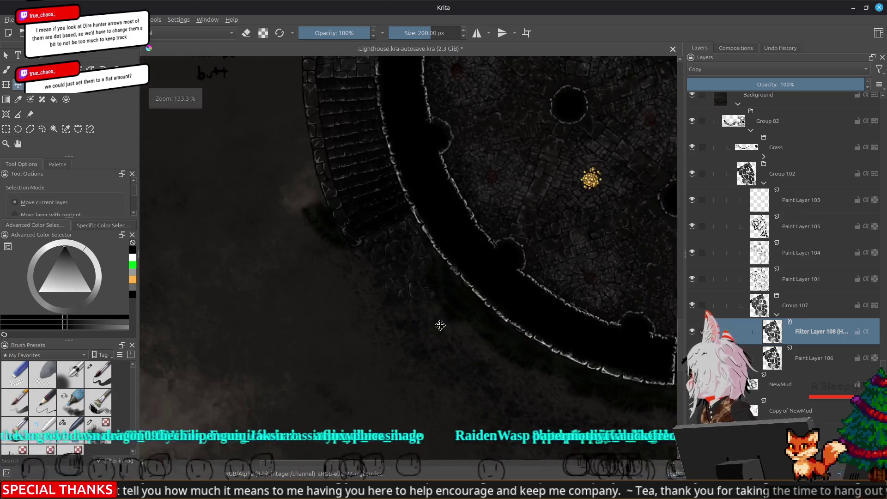
scroll(440, 325, "down", 1)
scroll(440, 325, "up", 1)
mouse_move(518, 343)
left_mouse_down()
mouse_move(447, 338)
mouse_move(412, 304)
left_mouse_up()
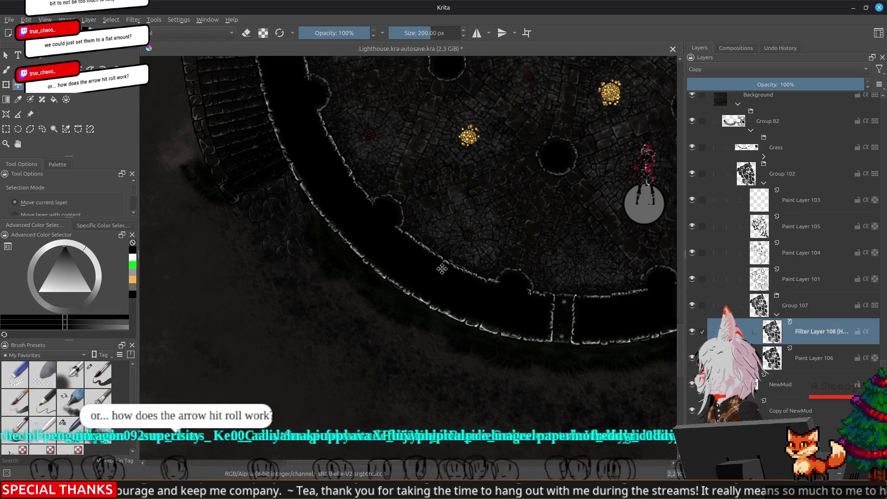
scroll(442, 269, "down", 2)
scroll(508, 286, "down", 1)
scroll(543, 302, "down", 1)
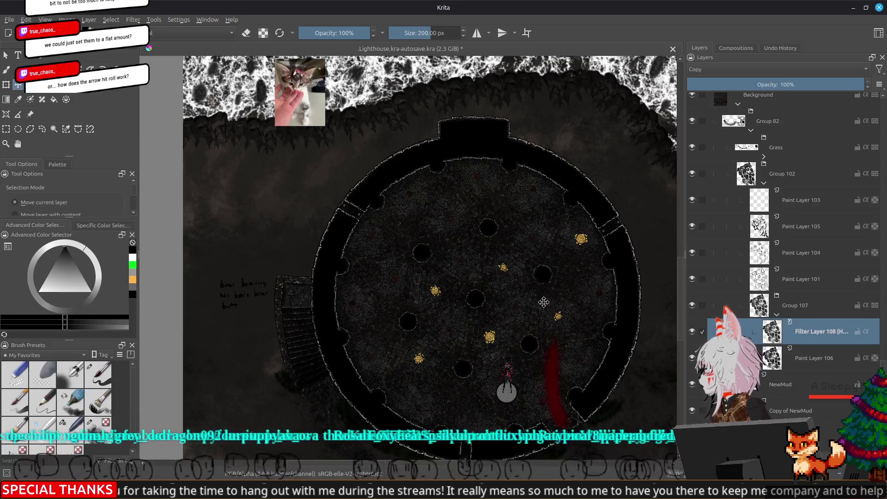
- Make Paint Layer 103 the active layer and switch to the Freehand Brush tool
left_click_drag(399, 305, 428, 252)
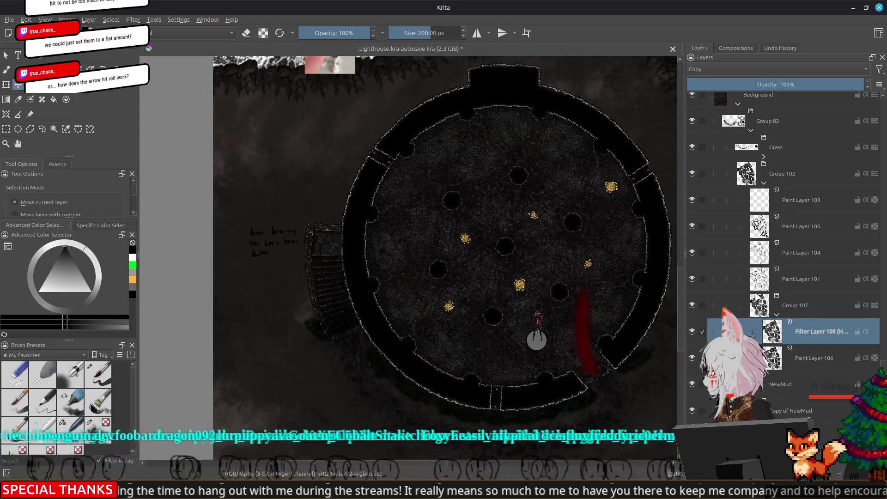
left_click(762, 200)
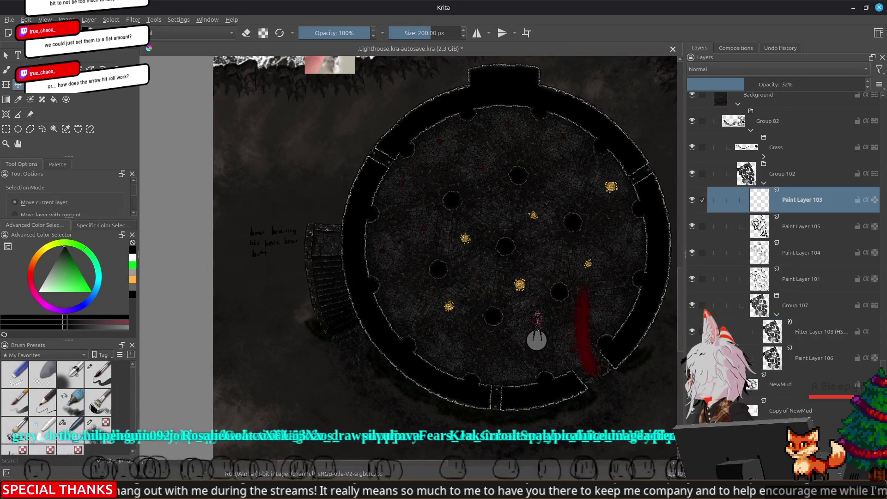
key("b")
key("F6")
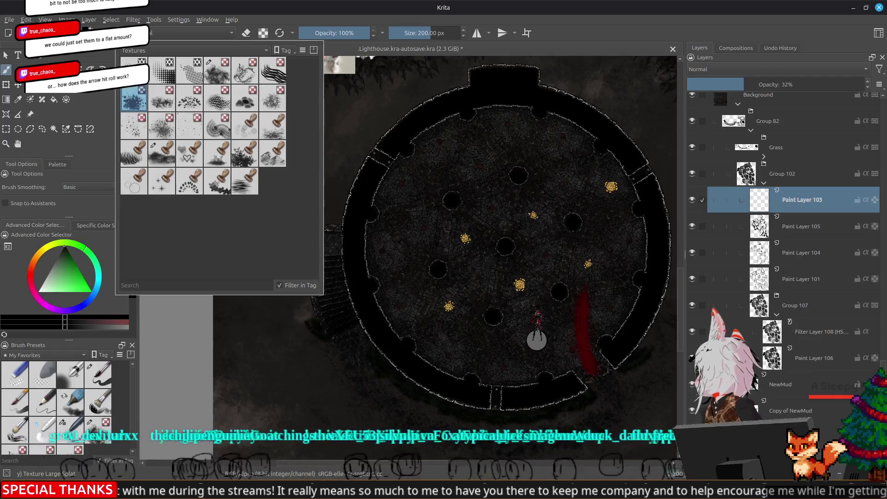
key("F6")
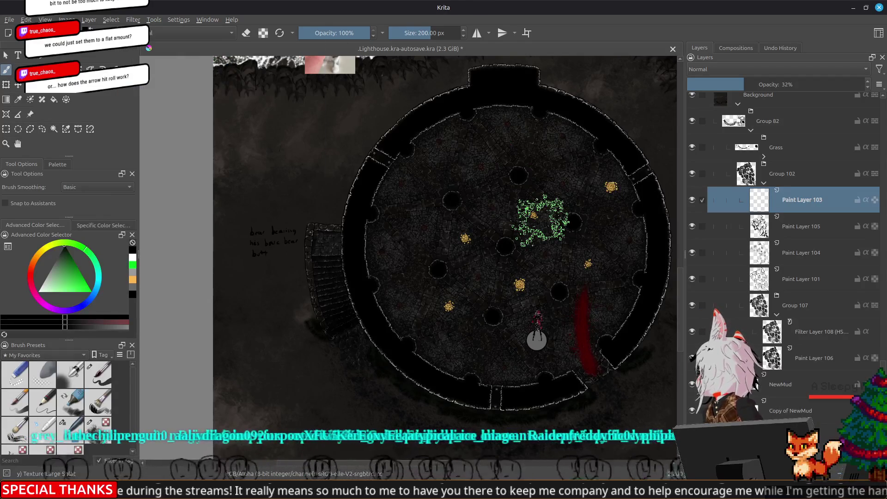
- Pick the 8 px sketching preset, turn eraser mode off and sample a light colour
right_click(284, 167)
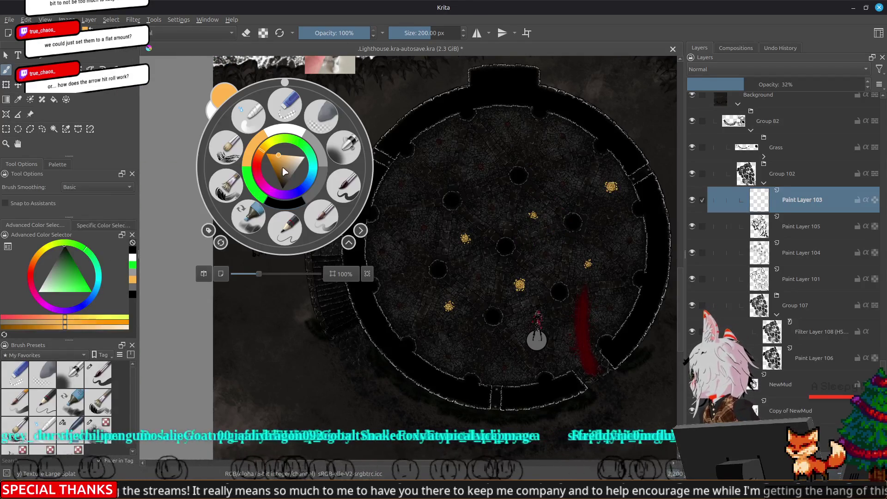
left_click(345, 186)
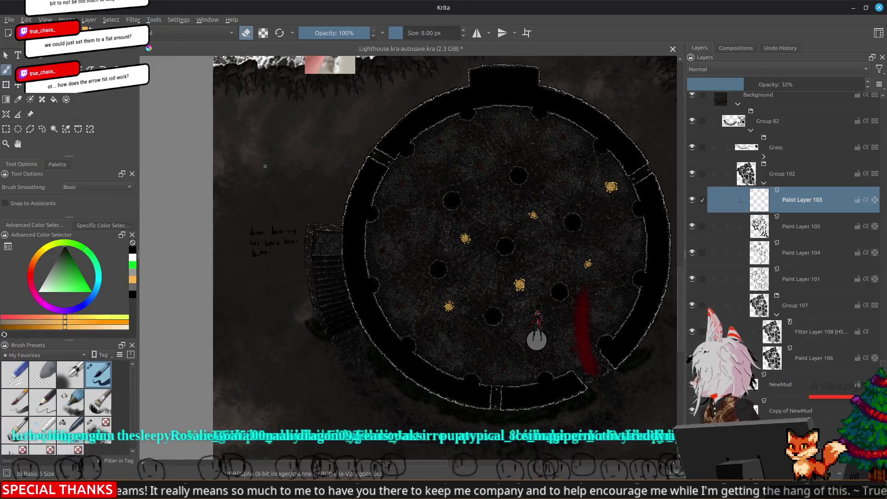
key("e")
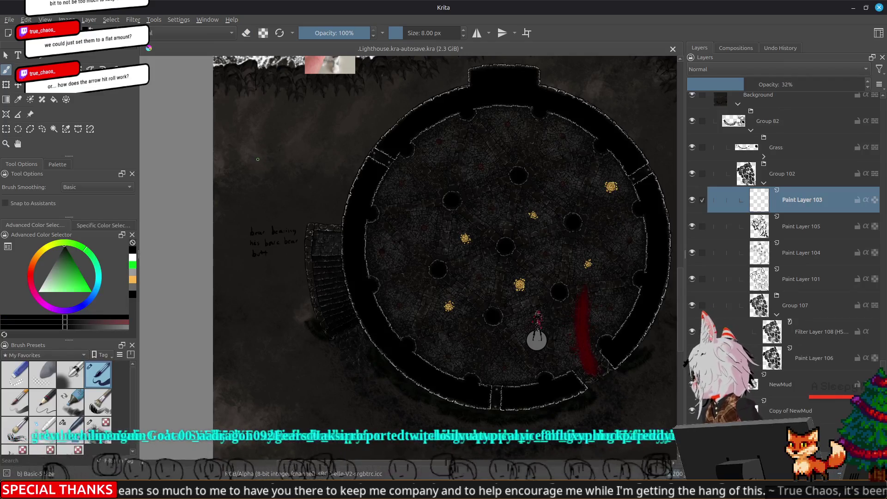
key("x")
left_click_drag(259, 142, 257, 172)
scroll(301, 220, "down", 8)
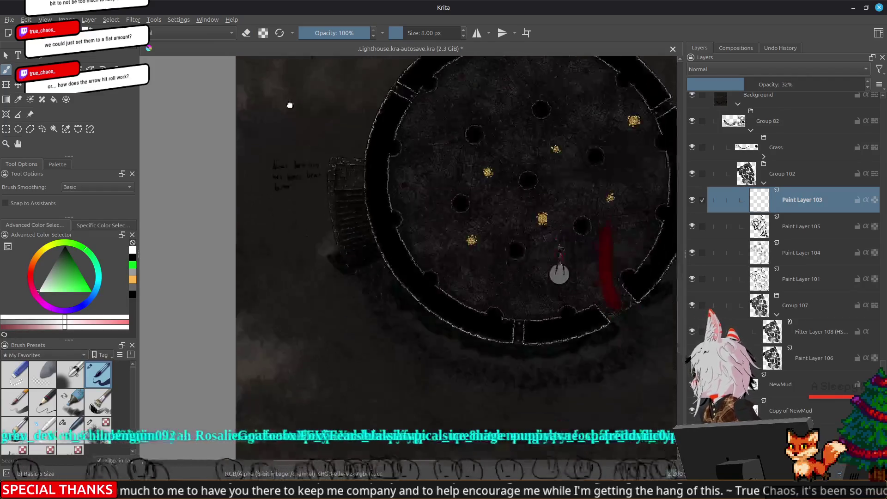
scroll(319, 240, "up", 1)
scroll(327, 251, "up", 3)
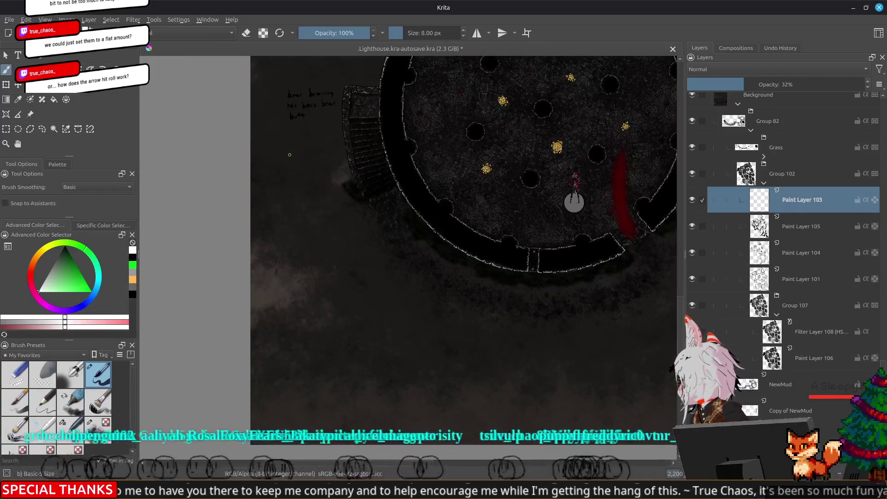
- Zoom in and sketch a pointy-eared stick figure with head, body, legs and an arm
scroll(324, 194, "up", 5)
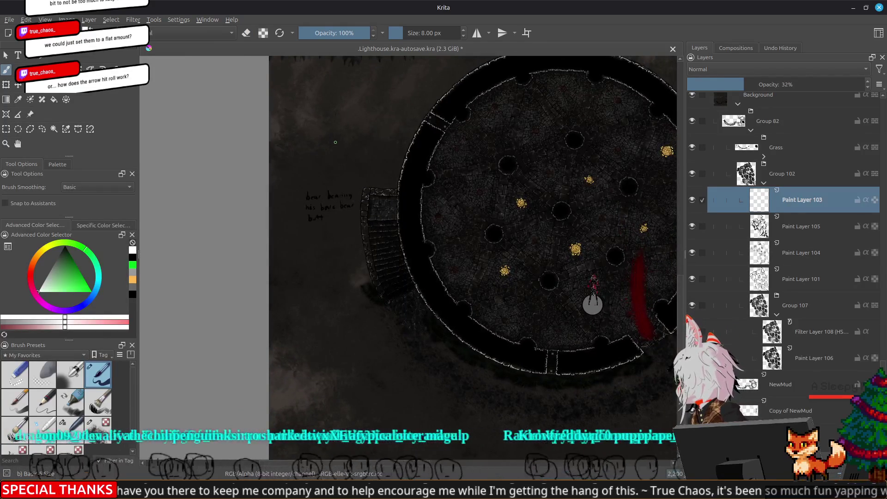
scroll(356, 120, "up", 3)
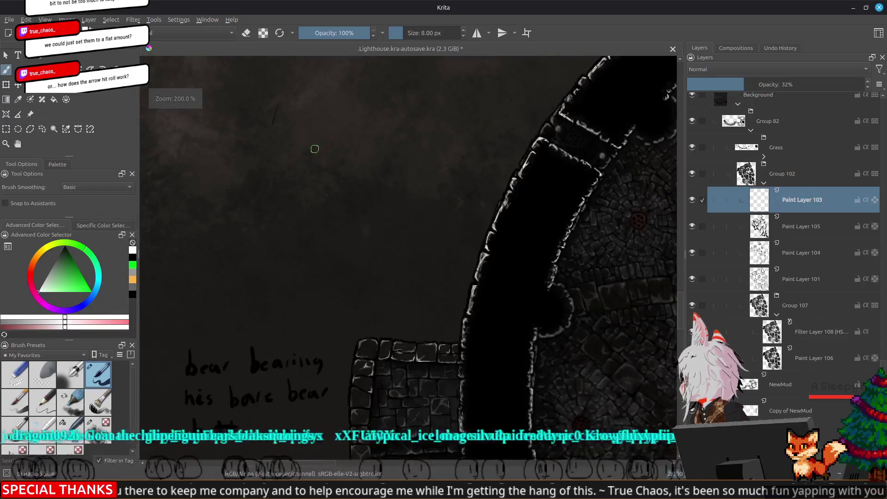
scroll(370, 185, "up", 2)
scroll(368, 199, "up", 2)
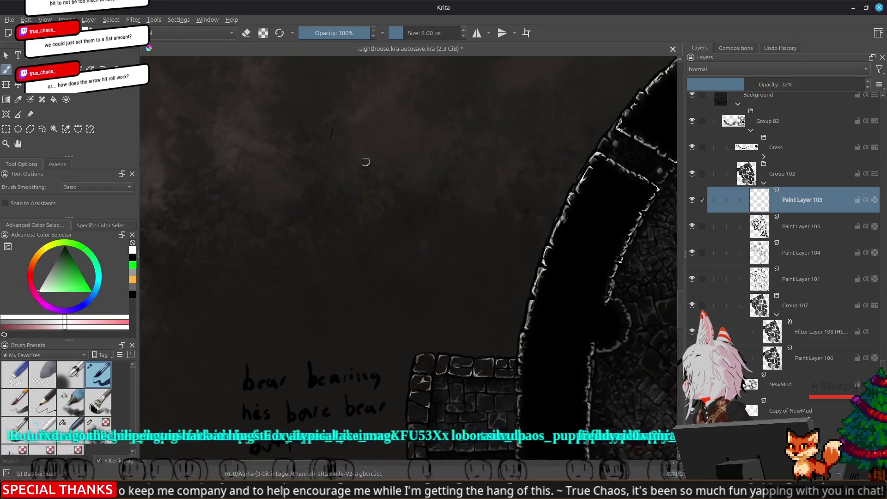
left_click_drag(386, 155, 395, 185)
left_click_drag(365, 142, 380, 155)
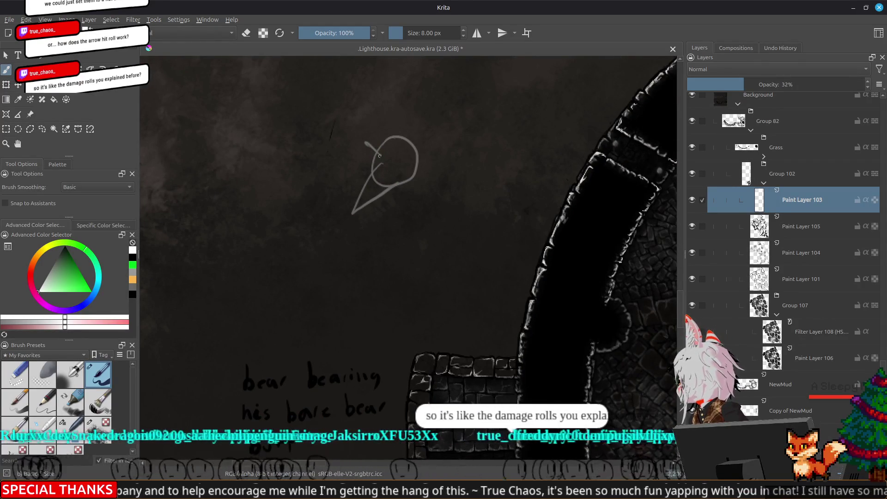
mouse_move(404, 155)
left_mouse_down()
mouse_move(416, 143)
mouse_move(417, 158)
left_mouse_up()
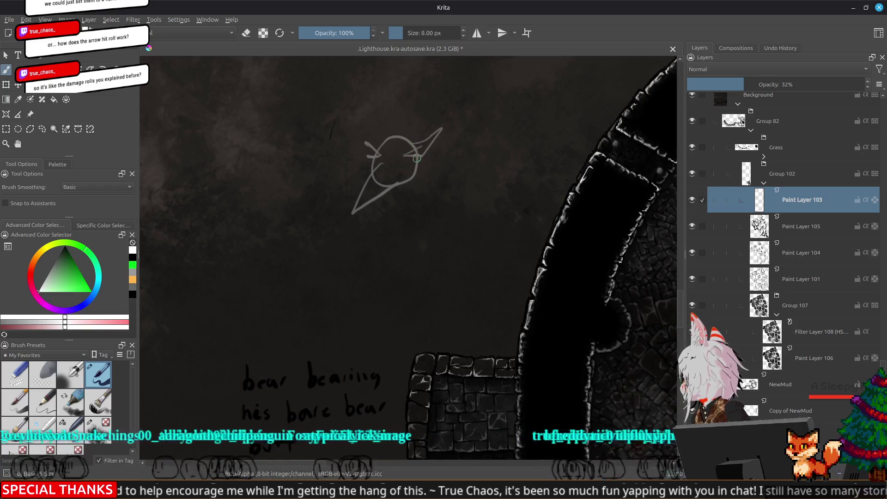
mouse_move(364, 133)
left_mouse_down()
mouse_move(388, 156)
mouse_move(396, 221)
mouse_move(367, 255)
left_mouse_up()
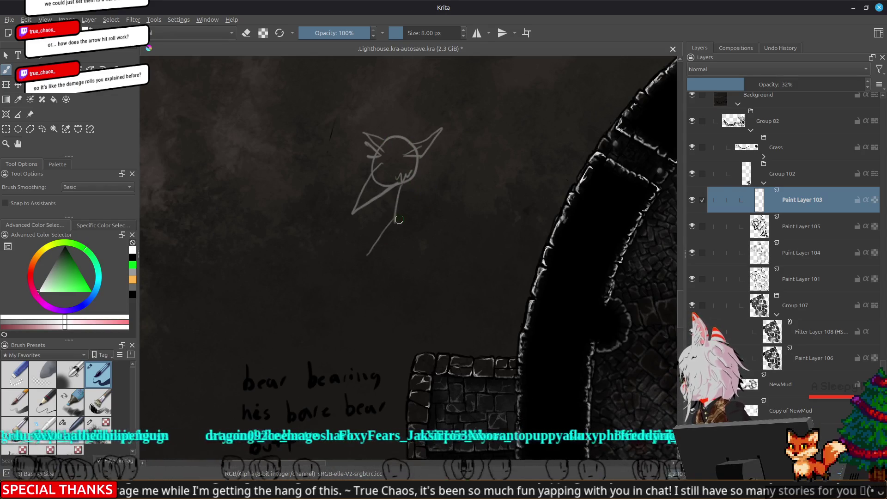
left_click_drag(396, 217, 402, 254)
left_click_drag(379, 204, 423, 194)
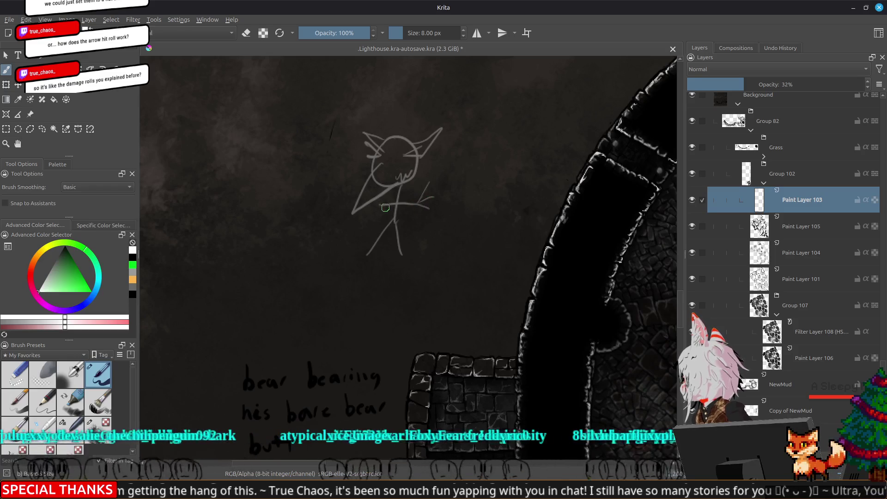
- Start lettering above the figure with the letter O
key("e")
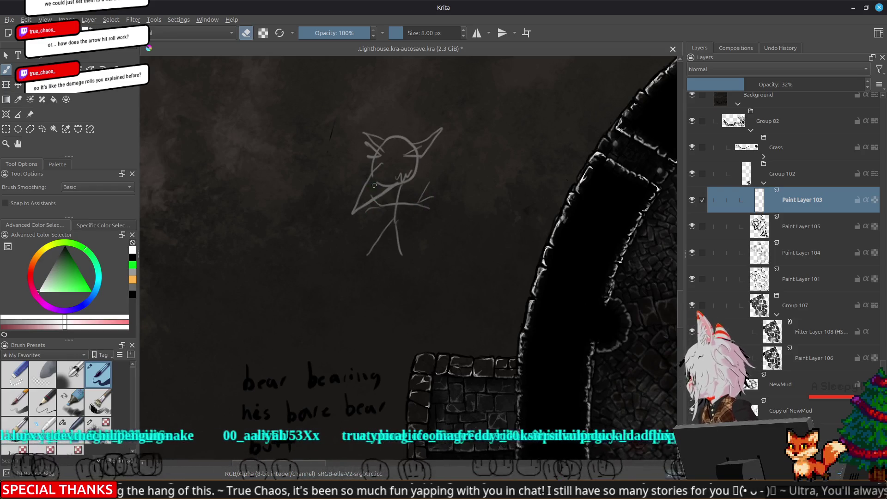
left_click_drag(374, 143, 384, 215)
key("e")
mouse_move(368, 129)
left_mouse_down()
mouse_move(359, 161)
mouse_move(386, 161)
left_mouse_up()
- Letter 'OR: 12' above the stick figure
left_click_drag(386, 122, 401, 161)
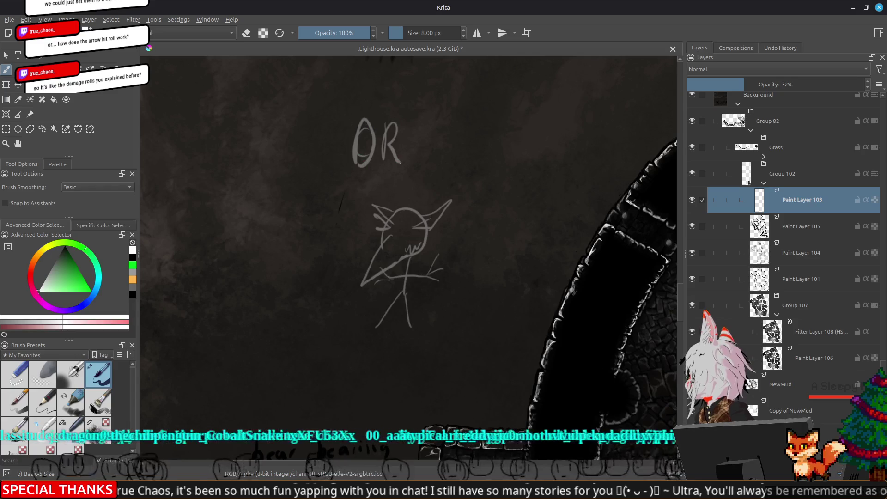
left_click(408, 132)
left_click(411, 150)
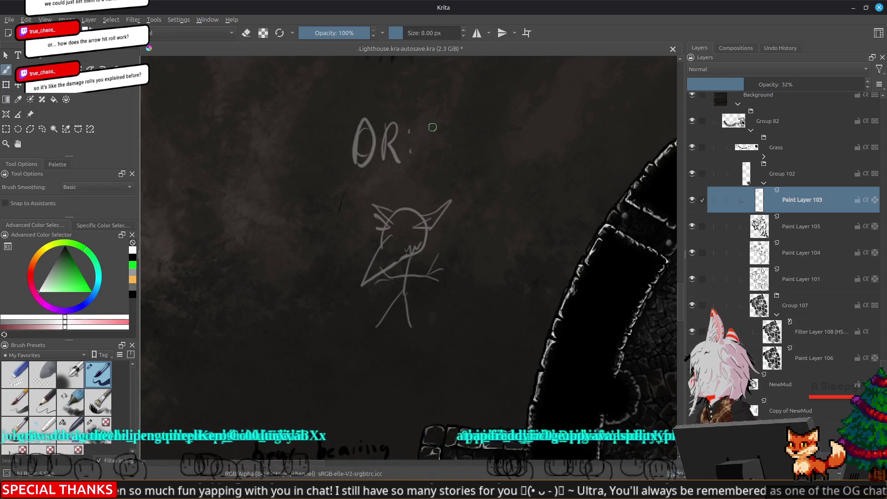
mouse_move(430, 113)
left_mouse_down()
mouse_move(430, 150)
mouse_move(459, 149)
left_mouse_up()
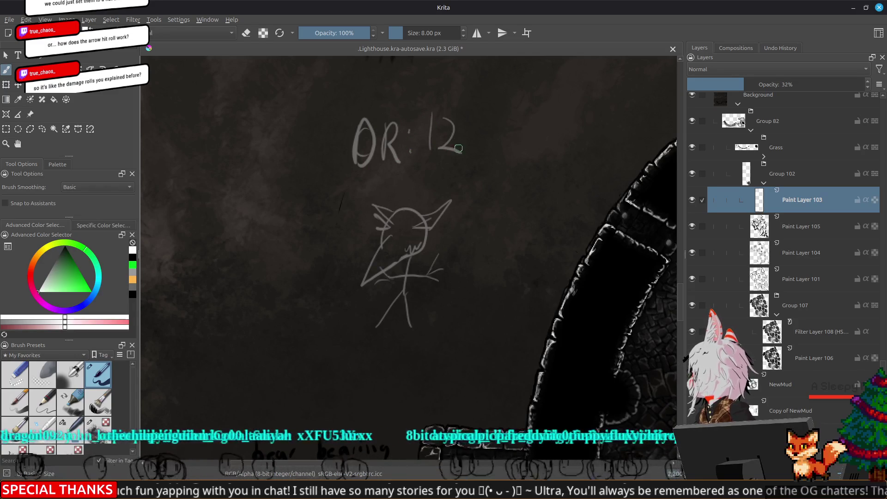
left_click_drag(431, 113, 426, 150)
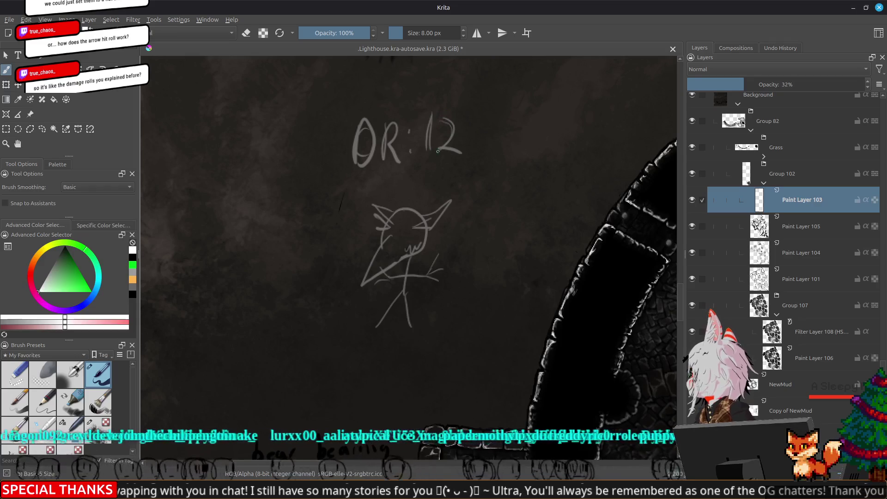
scroll(452, 185, "up", 5)
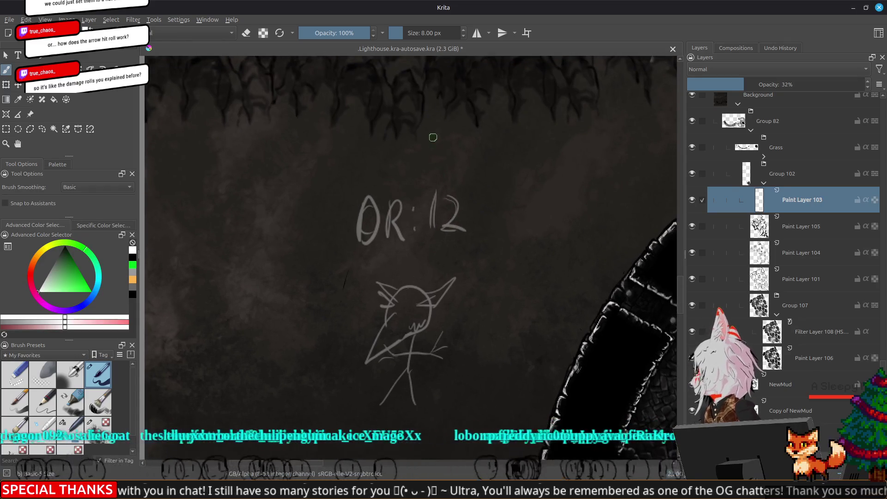
mouse_move(450, 140)
left_mouse_down()
mouse_move(454, 148)
mouse_move(440, 144)
mouse_move(453, 147)
mouse_move(433, 174)
mouse_move(445, 165)
left_mouse_up()
- Add the stacked numbers 14 and 16 beneath the 12
key("e")
key("e")
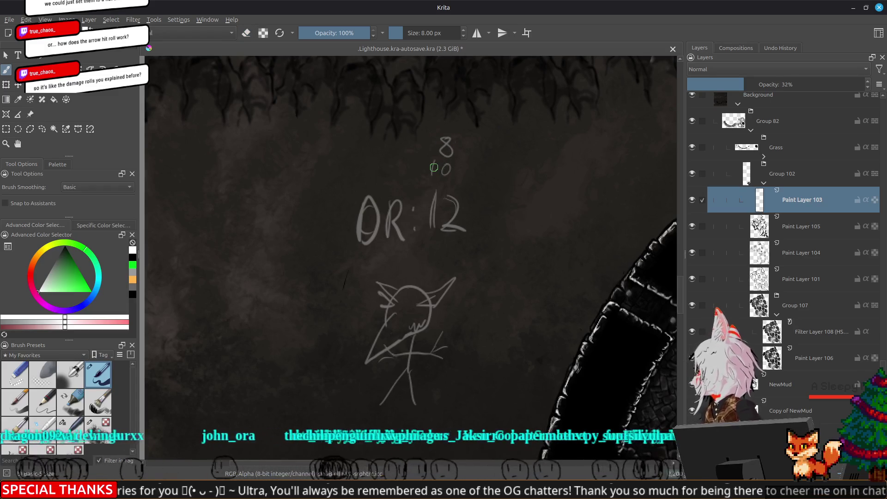
left_click_drag(388, 211, 397, 158)
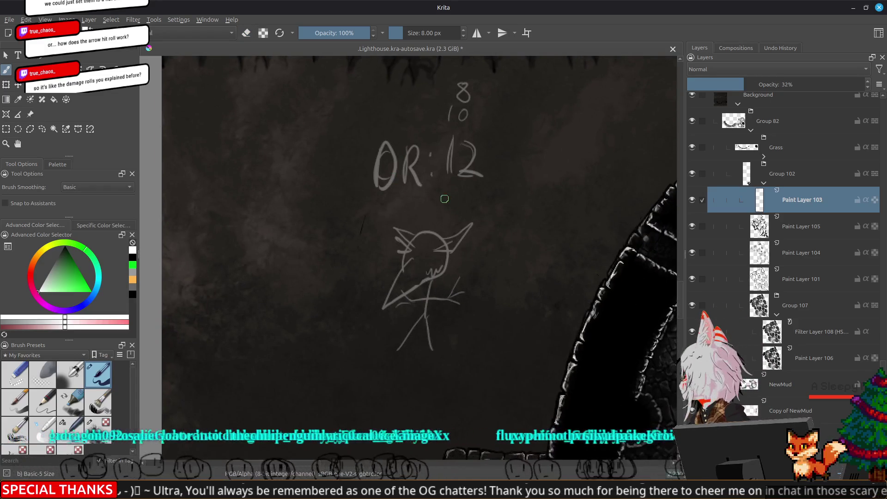
mouse_move(448, 185)
left_mouse_down()
mouse_move(445, 200)
mouse_move(465, 196)
left_mouse_up()
left_click_drag(460, 192, 460, 200)
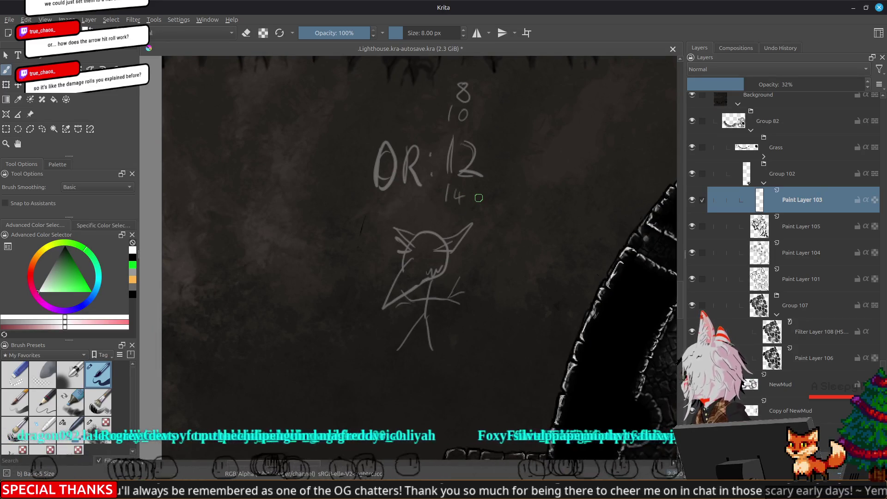
left_click_drag(445, 207, 444, 215)
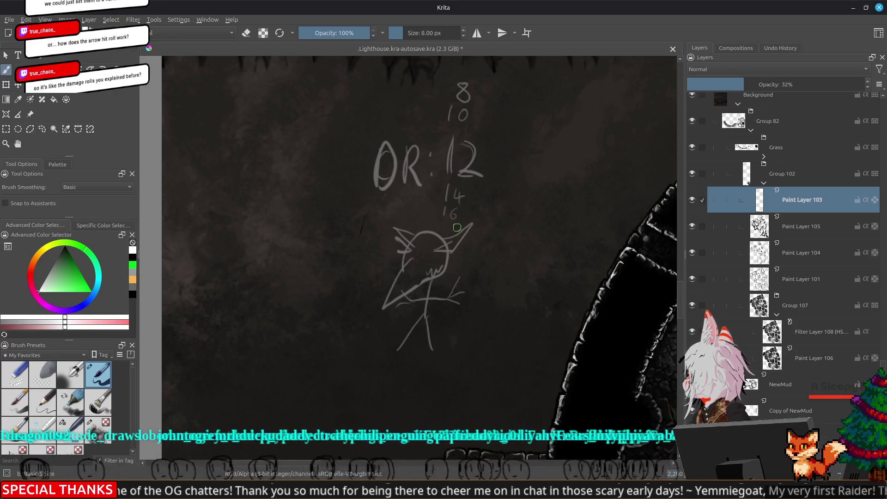
- Erase the numbers below 12 and the 8 and 10 above, then start a new head
key("e")
mouse_move(457, 221)
left_mouse_down()
mouse_move(444, 215)
mouse_move(457, 203)
left_mouse_up()
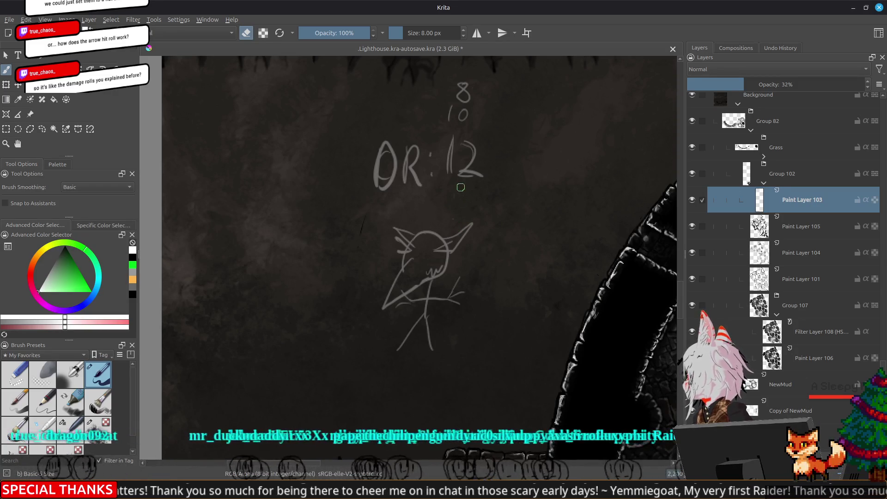
mouse_move(462, 83)
left_mouse_down()
mouse_move(450, 113)
mouse_move(461, 113)
left_mouse_up()
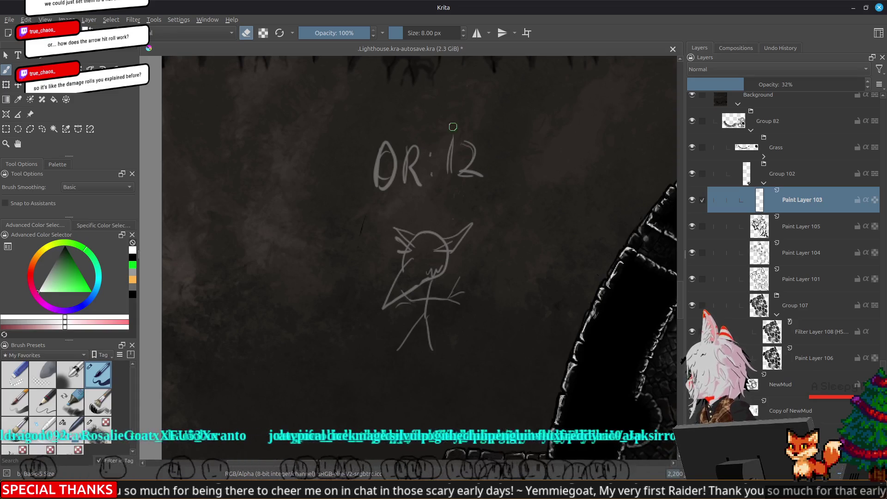
key("e")
mouse_move(222, 140)
left_mouse_down()
mouse_move(214, 149)
mouse_move(238, 154)
mouse_move(203, 112)
mouse_move(210, 141)
left_mouse_up()
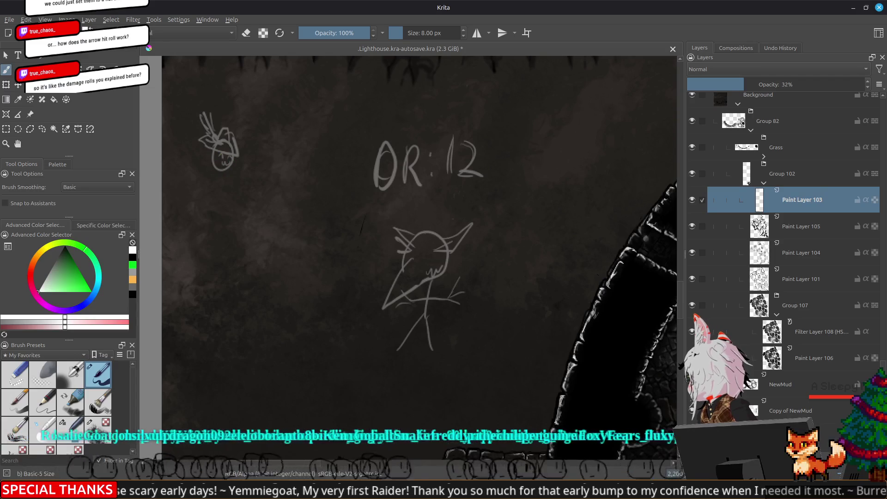
- Draw the second figure's body, legs and arm, and write stat notes ending in Pre: 4
left_click_drag(221, 183, 214, 240)
left_click_drag(221, 209, 230, 245)
mouse_move(208, 188)
left_mouse_down()
mouse_move(237, 185)
mouse_move(239, 206)
left_mouse_up()
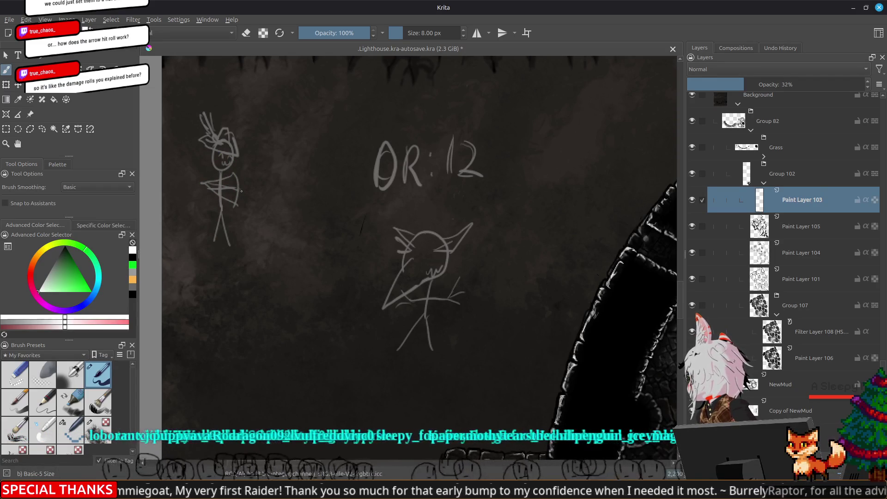
left_click_drag(273, 185, 311, 225)
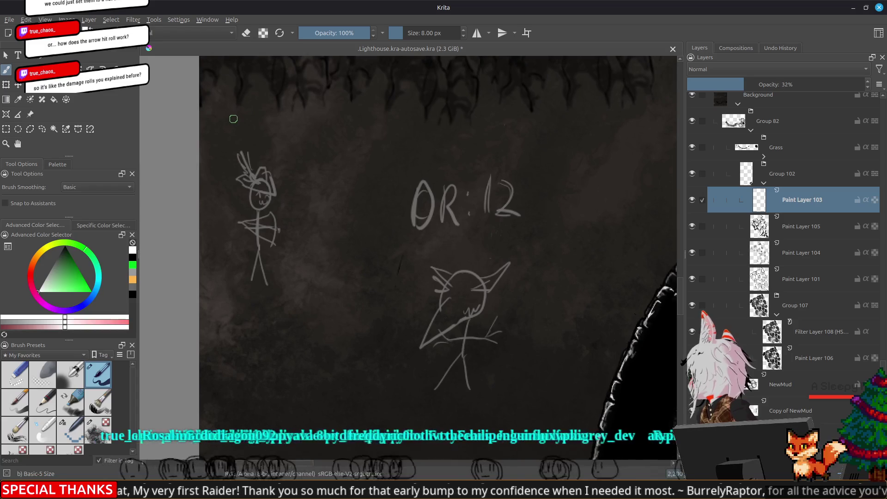
mouse_move(250, 114)
left_mouse_down()
mouse_move(257, 85)
mouse_move(265, 107)
mouse_move(240, 126)
mouse_move(258, 121)
mouse_move(241, 138)
mouse_move(260, 144)
left_mouse_up()
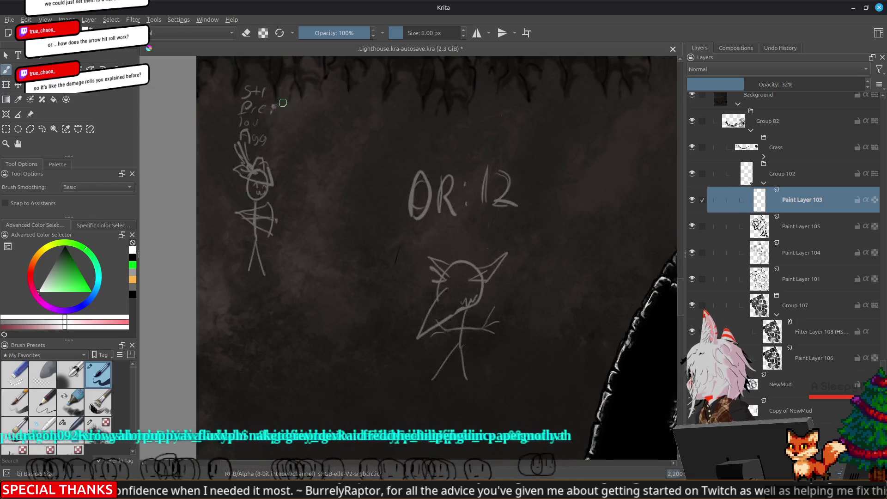
left_click_drag(289, 105, 289, 118)
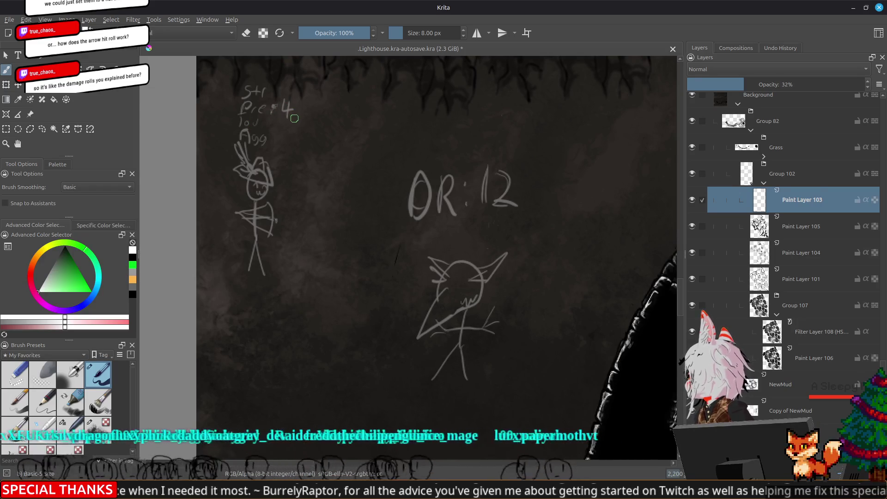
left_click_drag(327, 227, 324, 269)
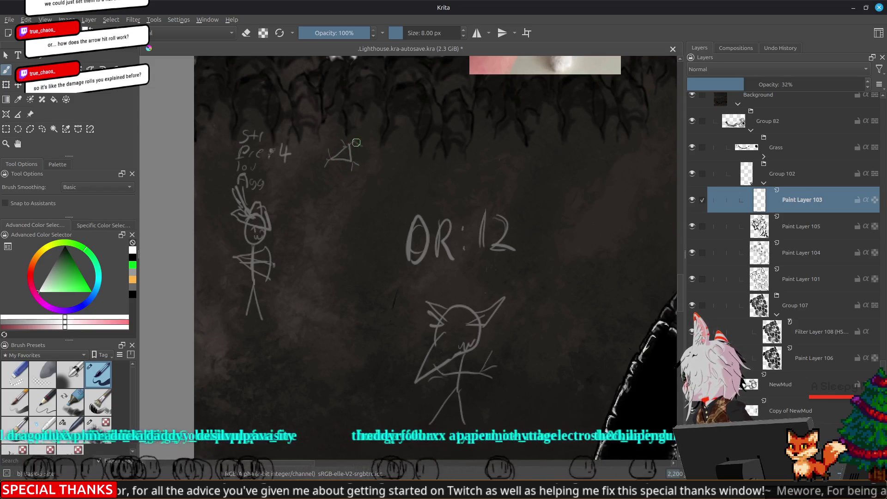
- Sketch a many-sided die beside the notes with a curved arrow pointing at the 4
left_click_drag(351, 142, 360, 164)
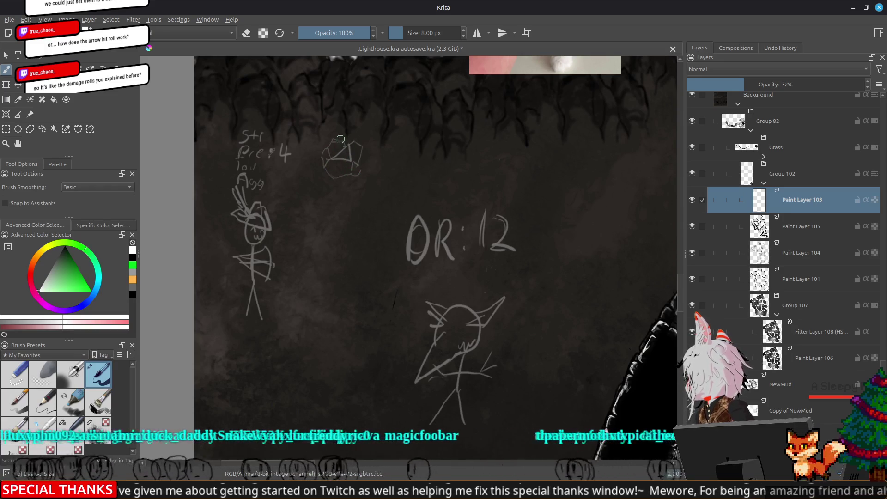
left_click_drag(335, 162, 353, 159)
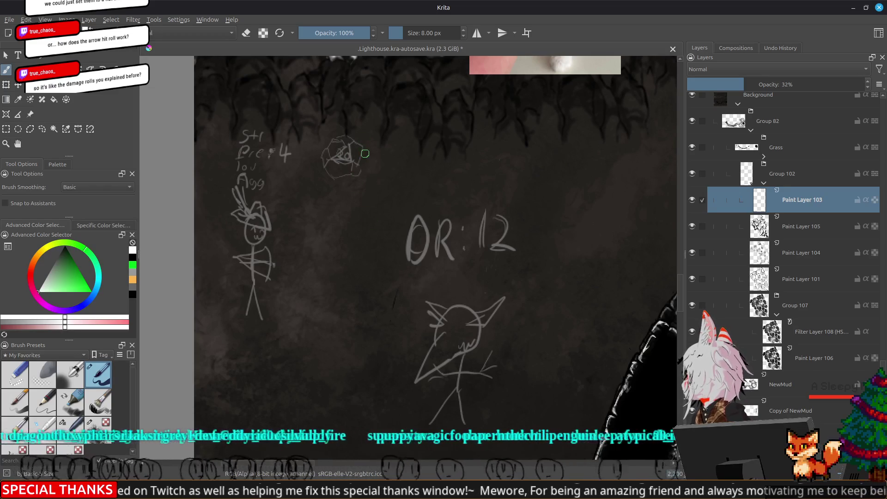
left_click_drag(316, 142, 298, 147)
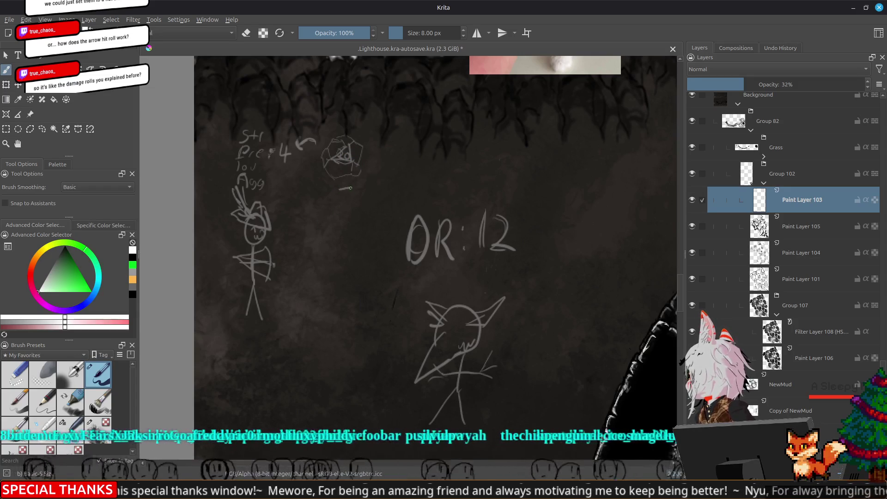
- Write 4+7=11 under the die and draw an arrow down to OR: 12
left_click_drag(350, 188, 343, 202)
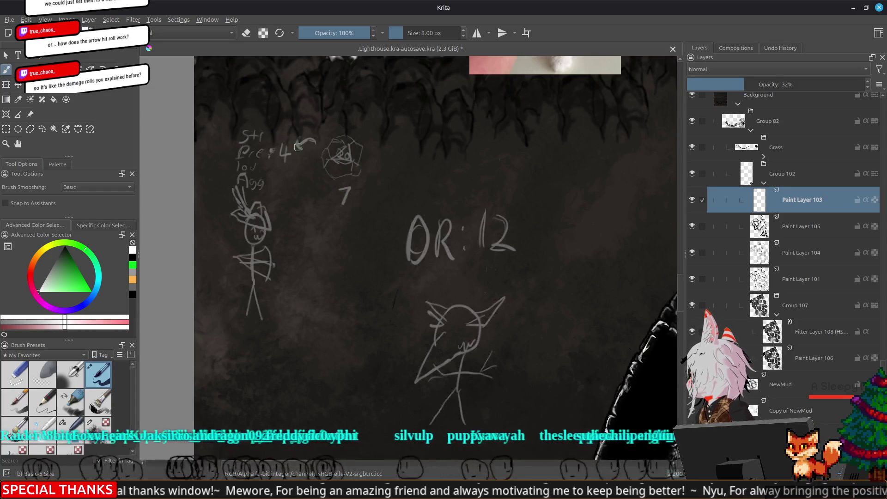
left_click_drag(358, 192, 365, 191)
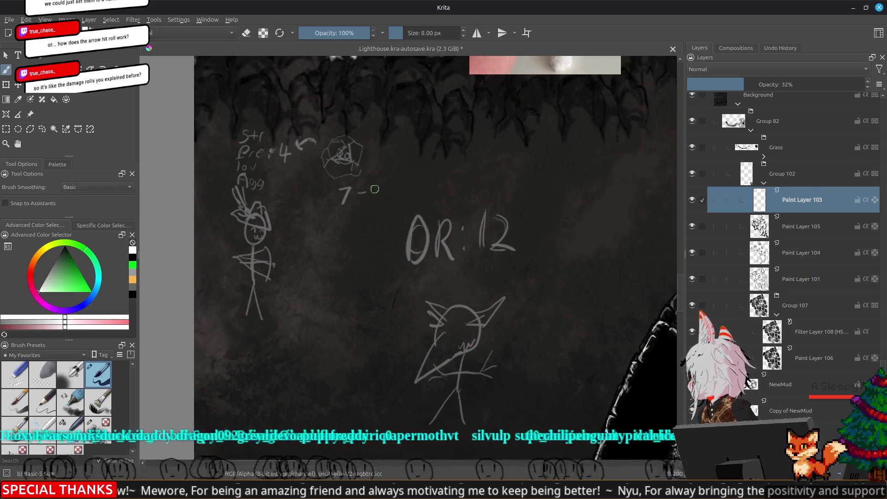
left_click_drag(379, 179, 379, 191)
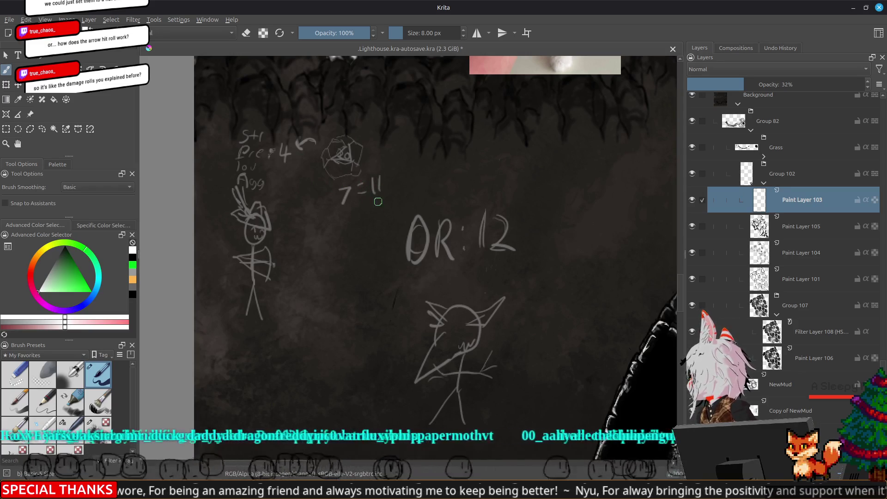
left_click_drag(312, 193, 318, 198)
mouse_move(315, 194)
left_mouse_down()
mouse_move(314, 203)
mouse_move(328, 198)
left_mouse_up()
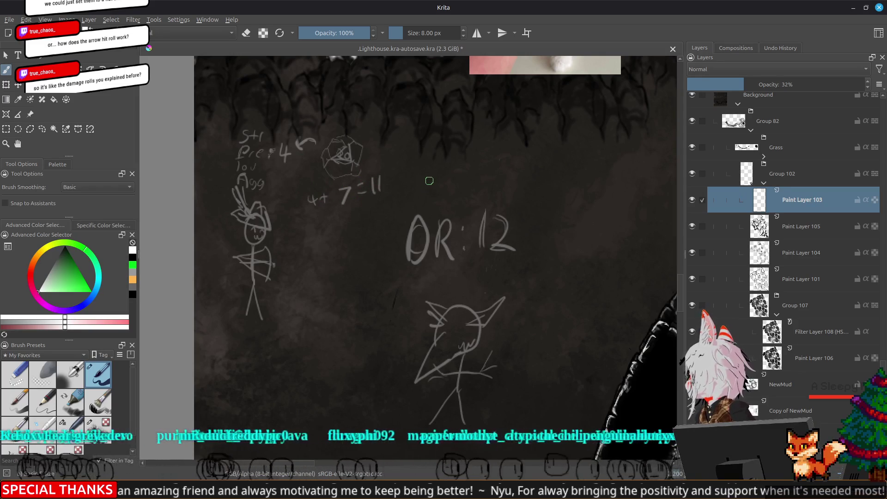
left_click_drag(409, 177, 481, 202)
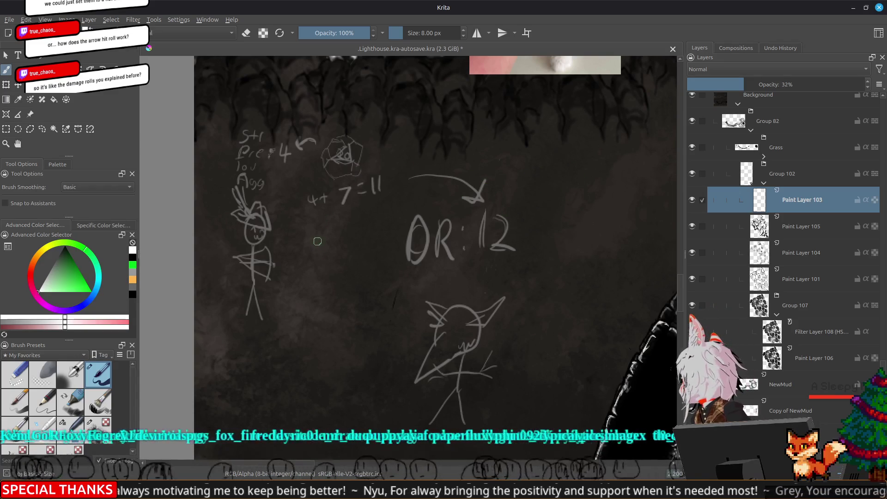
- Add 4+10=14 below, circle the die and lengthen the arrow to OR: 12
left_click_drag(300, 231, 305, 239)
mouse_move(304, 234)
left_mouse_down()
mouse_move(304, 243)
mouse_move(318, 237)
left_mouse_up()
mouse_move(313, 232)
left_mouse_down()
mouse_move(314, 243)
mouse_move(336, 227)
mouse_move(358, 224)
mouse_move(365, 234)
left_mouse_up()
left_click_drag(369, 221, 374, 228)
left_click_drag(371, 221, 372, 233)
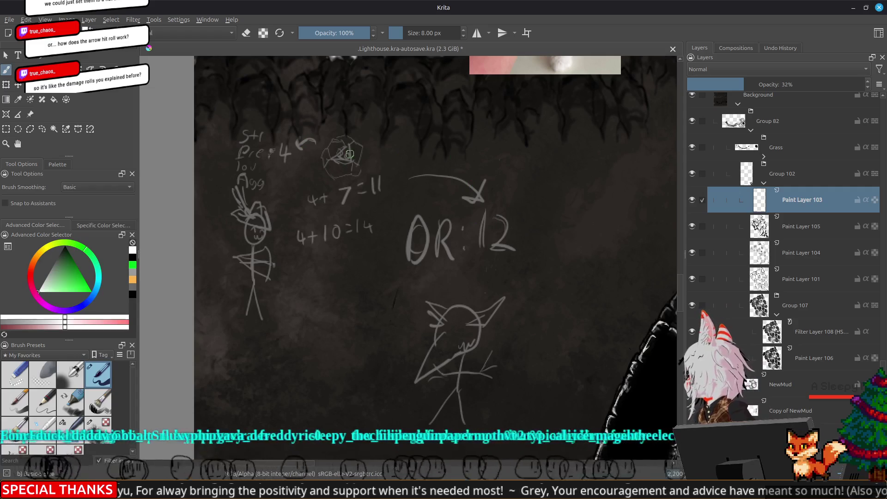
mouse_move(346, 192)
left_mouse_down()
mouse_move(300, 159)
mouse_move(374, 171)
left_mouse_up()
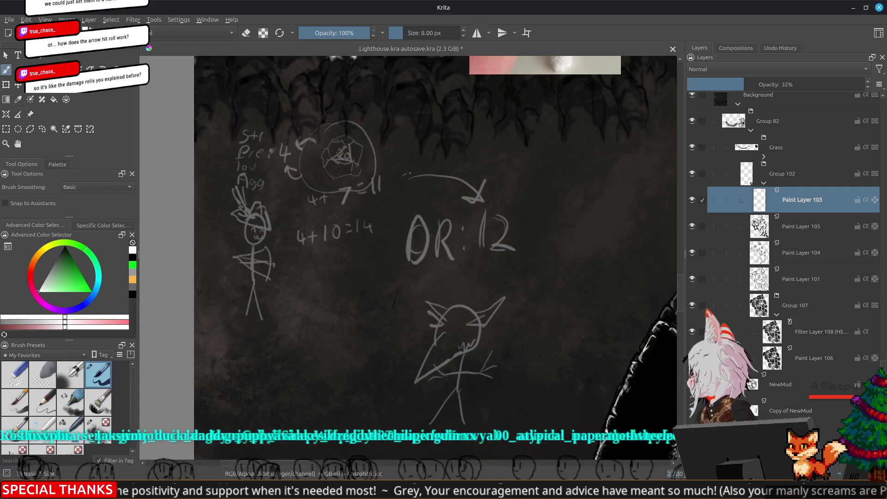
left_click_drag(401, 175, 454, 180)
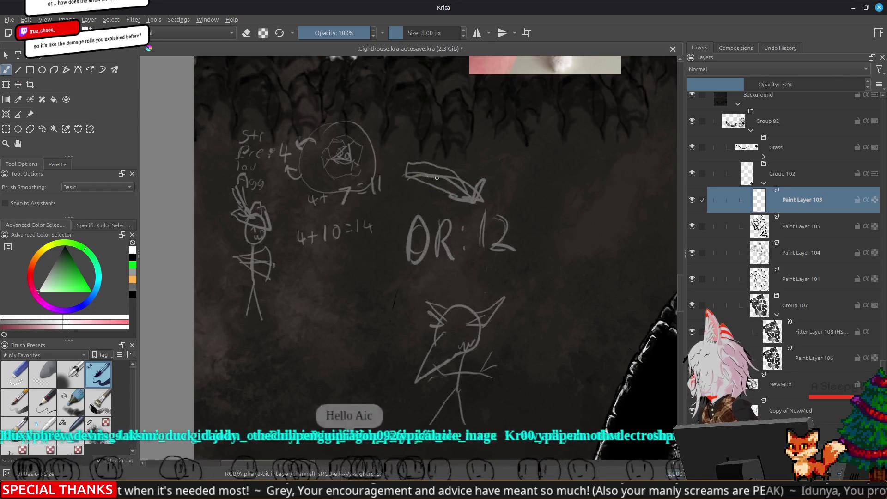
- Write 'Crit' under the 20 and touch up the arrowhead at OR: 12
left_click_drag(329, 220, 413, 178)
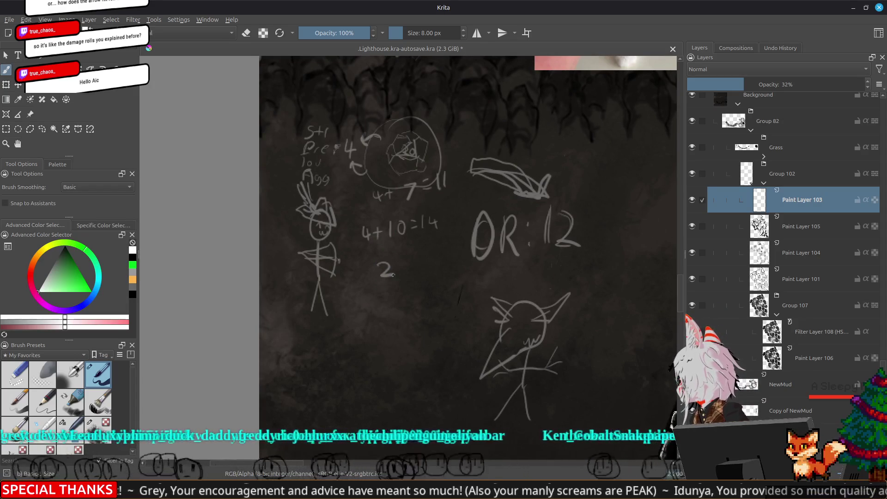
mouse_move(382, 302)
left_mouse_down()
mouse_move(386, 290)
mouse_move(400, 301)
left_mouse_up()
left_click(392, 286)
left_click_drag(395, 290, 405, 288)
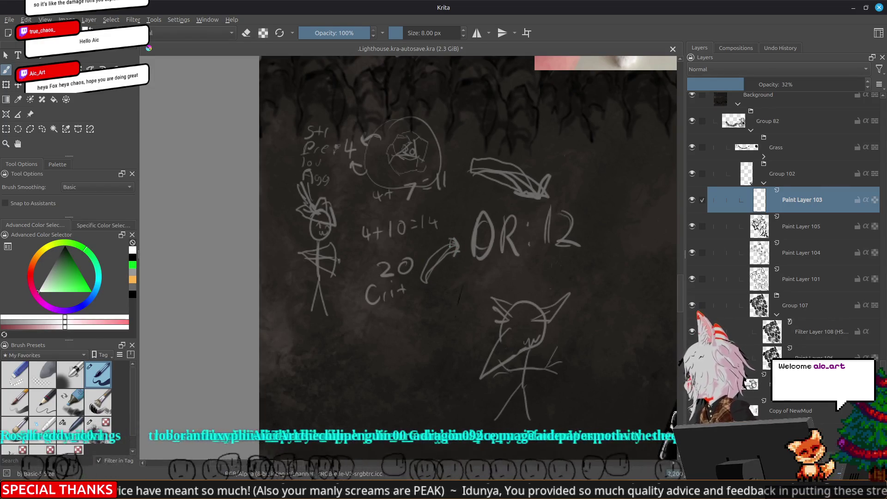
left_click_drag(451, 245, 460, 243)
mouse_move(371, 339)
left_mouse_down()
mouse_move(374, 240)
mouse_move(361, 301)
left_mouse_up()
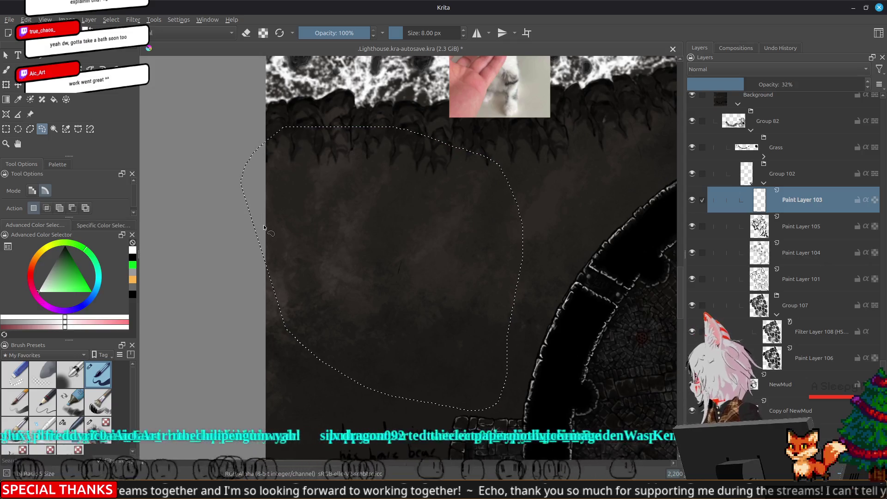
- Deselect the cleared doodle area with Ctrl+Shift+A and zoom the view in
key("ctrl+shift+a")
scroll(445, 277, "up", 3)
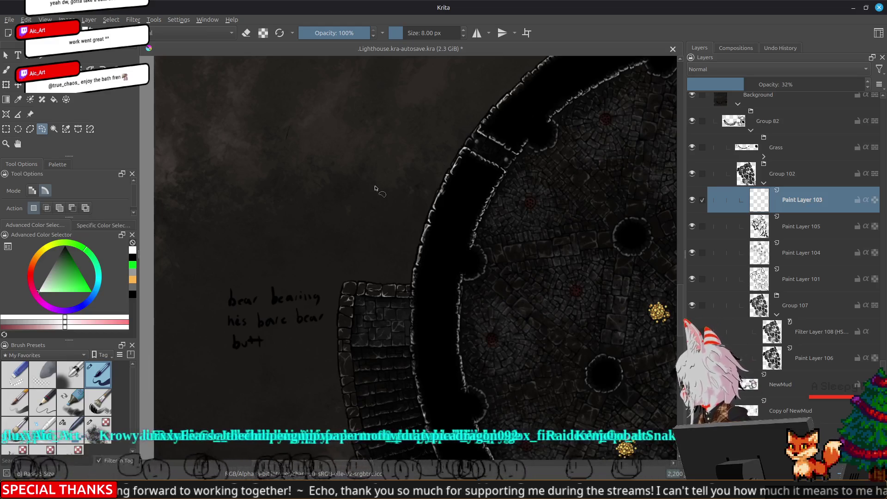
scroll(472, 264, "down", 5)
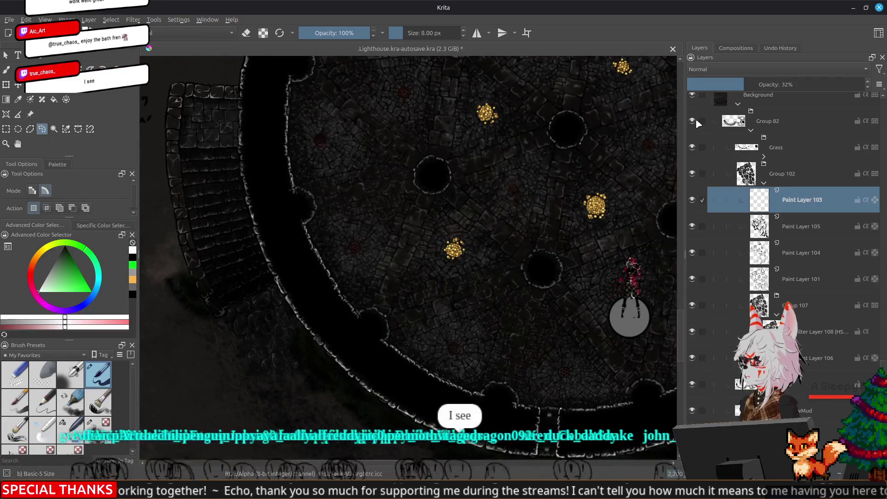
mouse_move(697, 120)
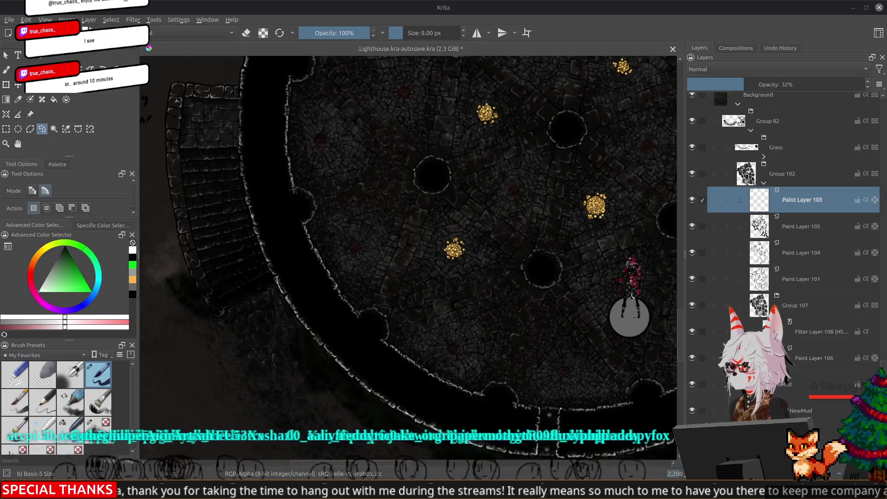
scroll(395, 167, "left", 5)
scroll(422, 284, "left", 3)
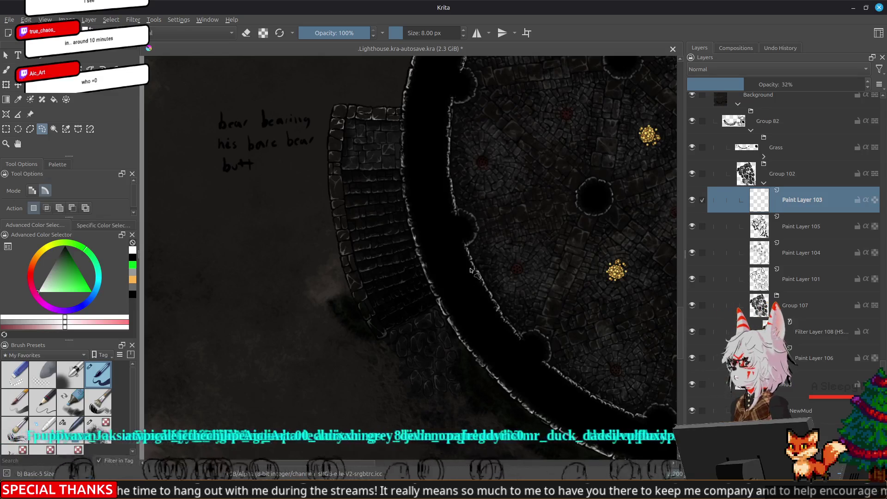
mouse_move(389, 239)
left_mouse_down()
mouse_move(401, 250)
mouse_move(473, 243)
left_mouse_up()
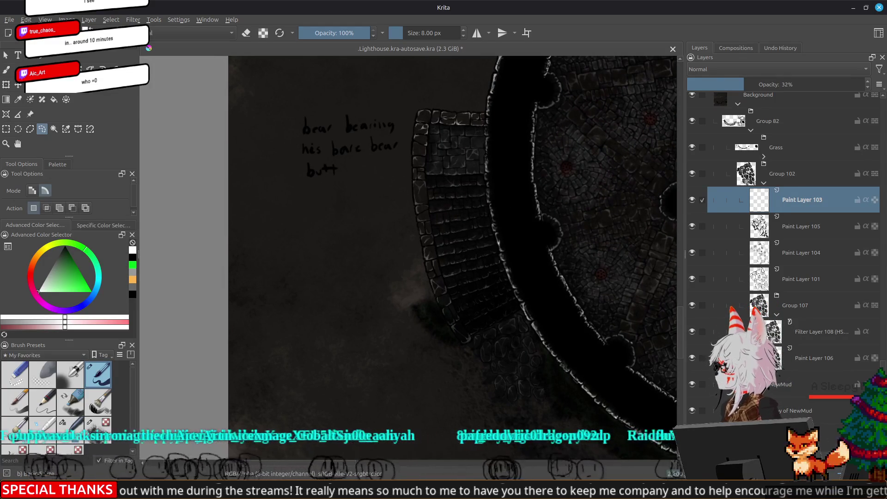
mouse_move(446, 229)
left_mouse_down()
mouse_move(472, 189)
mouse_move(603, 189)
left_mouse_up()
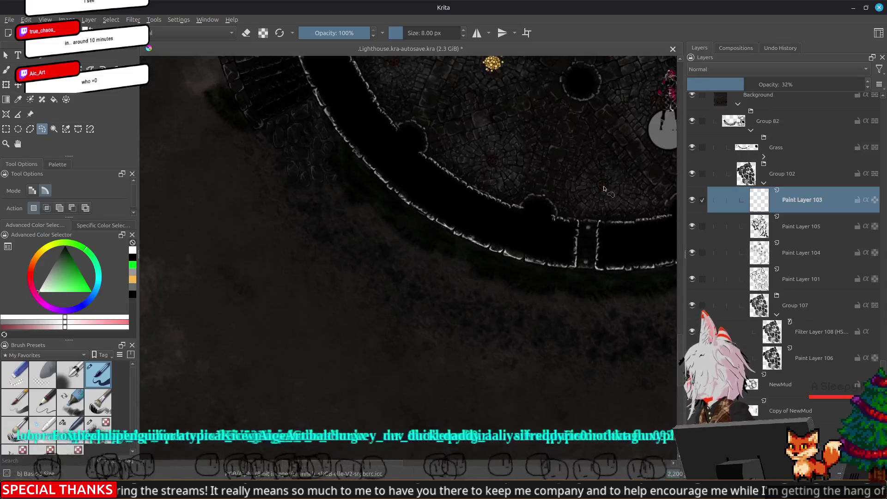
- Zoom along the cobblestone path, select Paint Layer 105 and switch to the brush
scroll(491, 313, "up", 1)
scroll(491, 312, "up", 1)
scroll(492, 317, "up", 1)
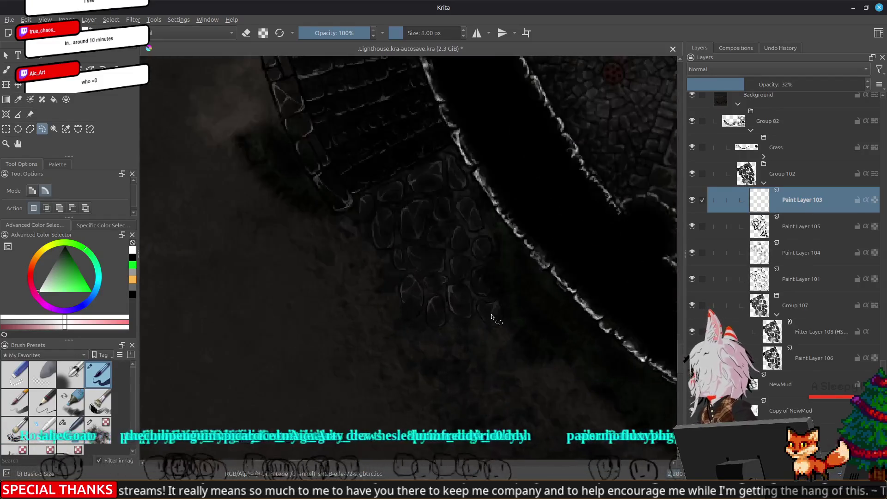
scroll(492, 317, "up", 1)
scroll(492, 317, "down", 3)
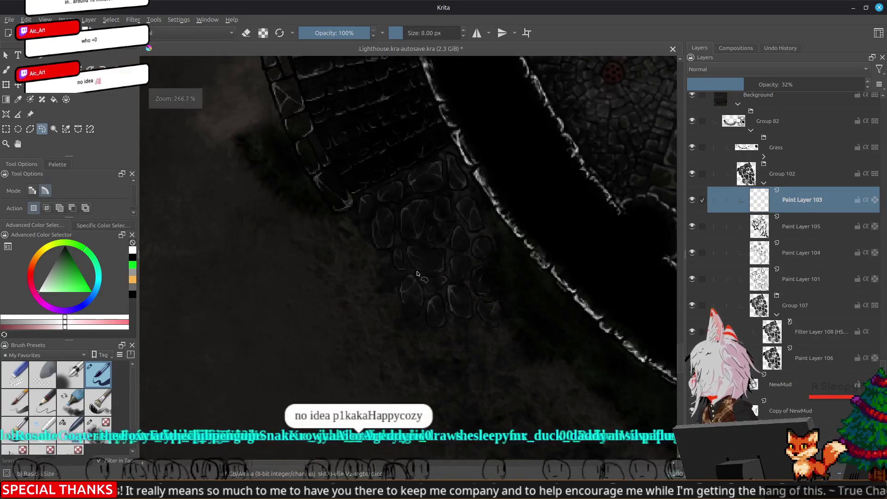
left_click_drag(491, 317, 440, 274)
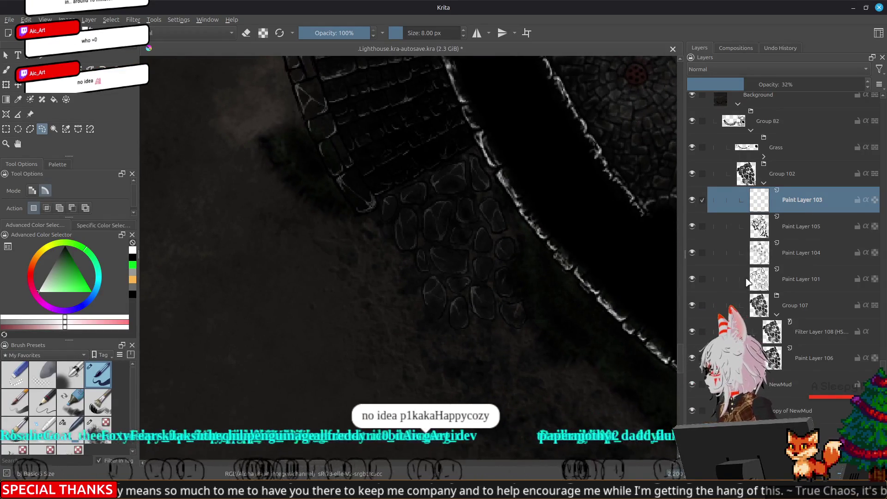
left_click(762, 234)
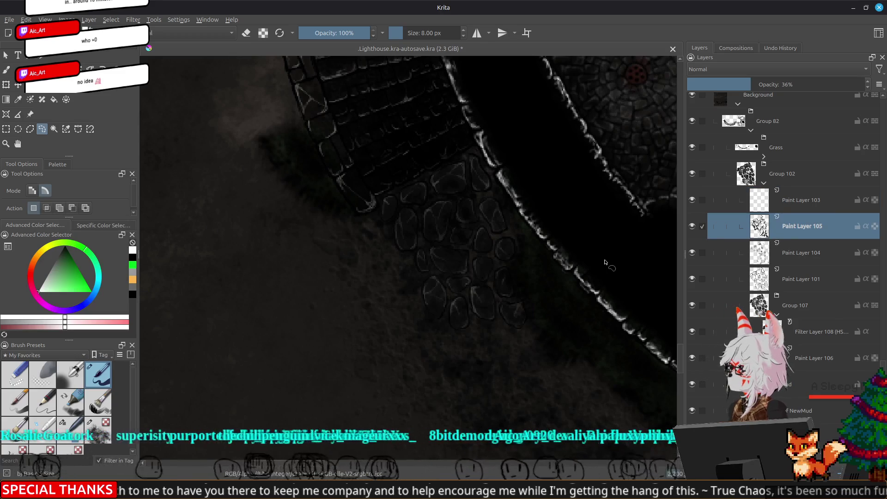
key("b")
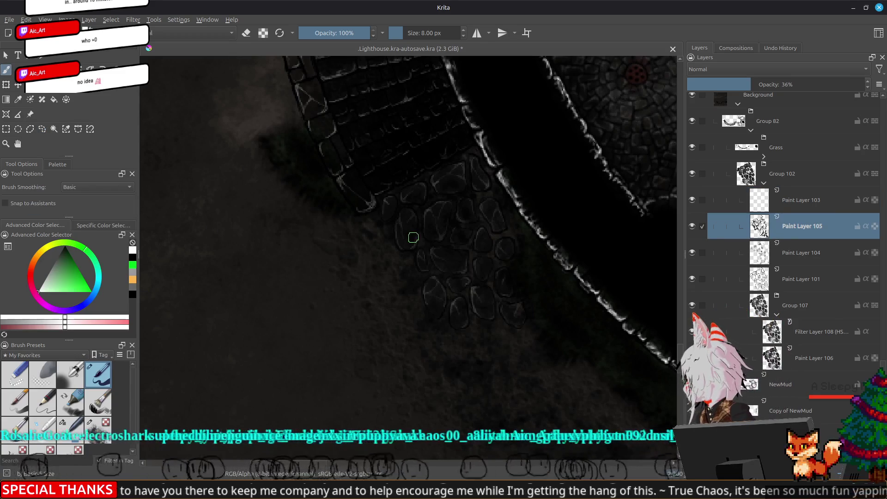
- Select Paint Layer 106 and add a new empty Paint Layer 108 above it
scroll(423, 227, "up", 1)
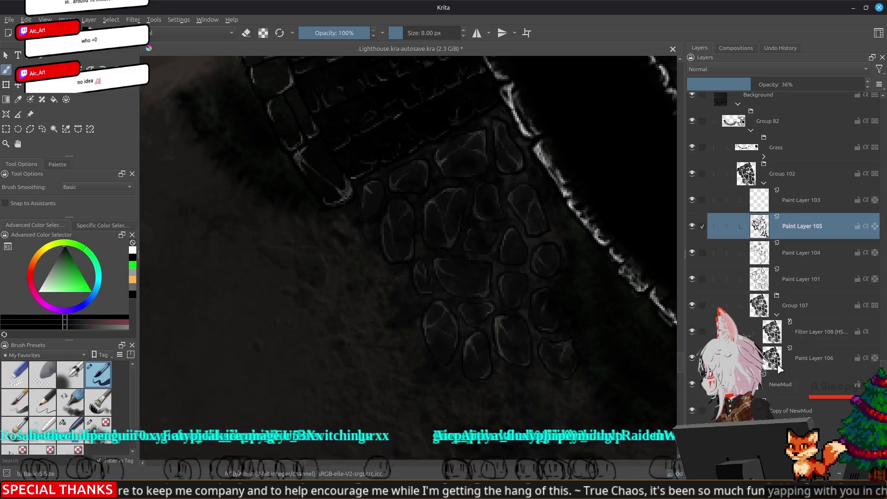
left_click(804, 357)
key("Insert")
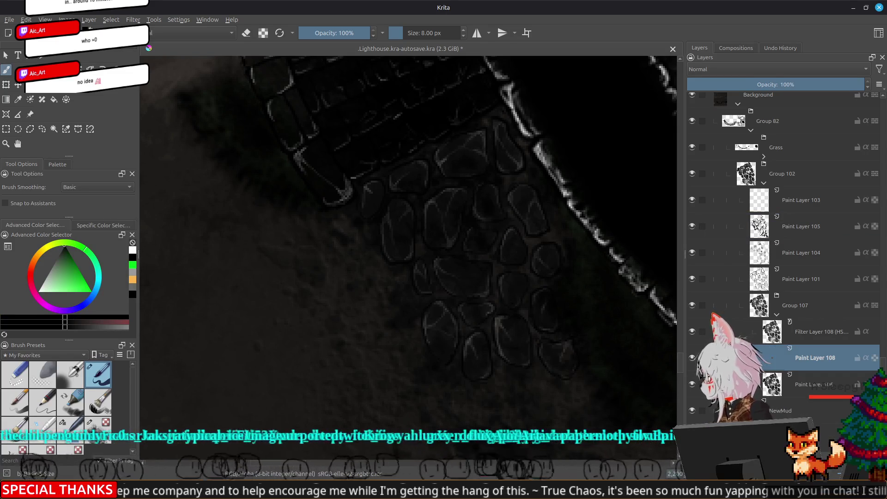
- Move Paint Layer 108 below Paint Layer 106, brush dark cobblestone outlines, and lower its opacity
mouse_move(803, 358)
left_mouse_down()
mouse_move(806, 395)
mouse_move(820, 377)
mouse_move(805, 300)
left_mouse_up()
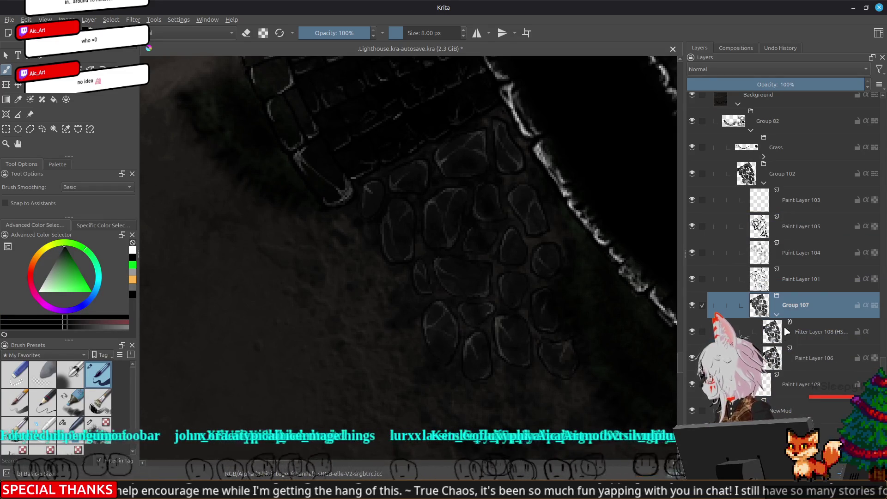
left_click_drag(805, 301, 680, 355)
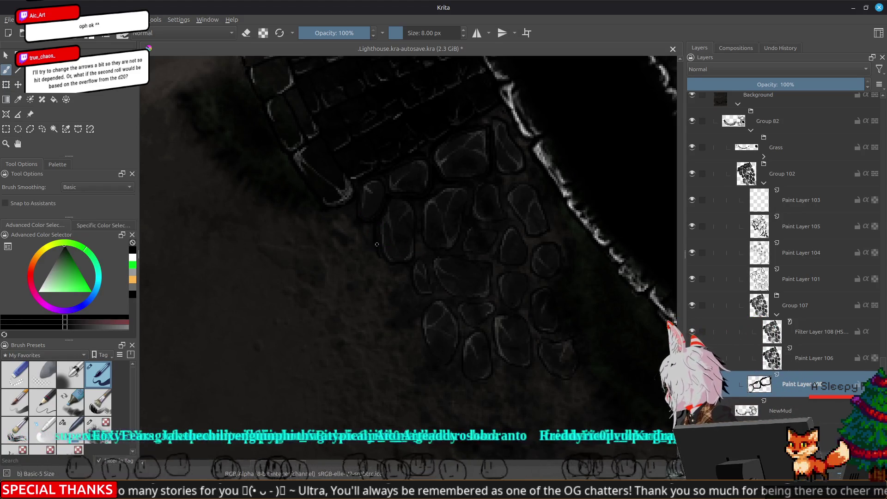
left_click_drag(393, 266, 418, 245)
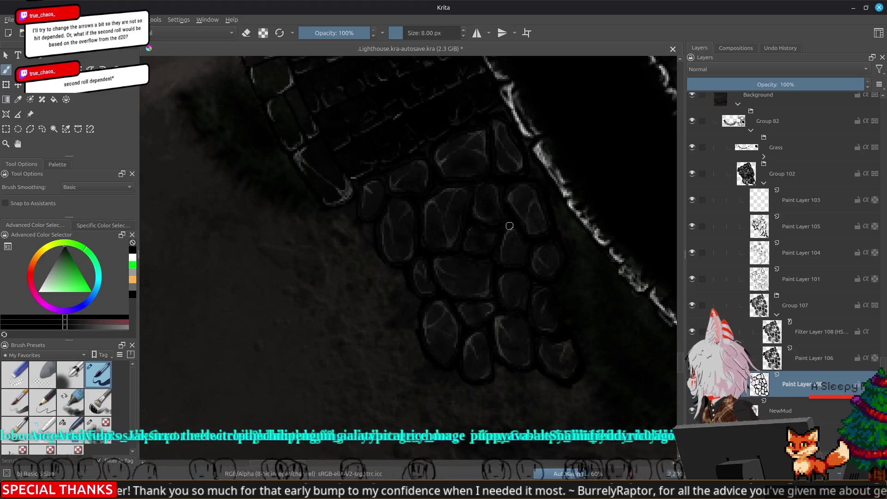
mouse_move(785, 84)
left_mouse_down()
mouse_move(765, 84)
mouse_move(790, 84)
left_mouse_up()
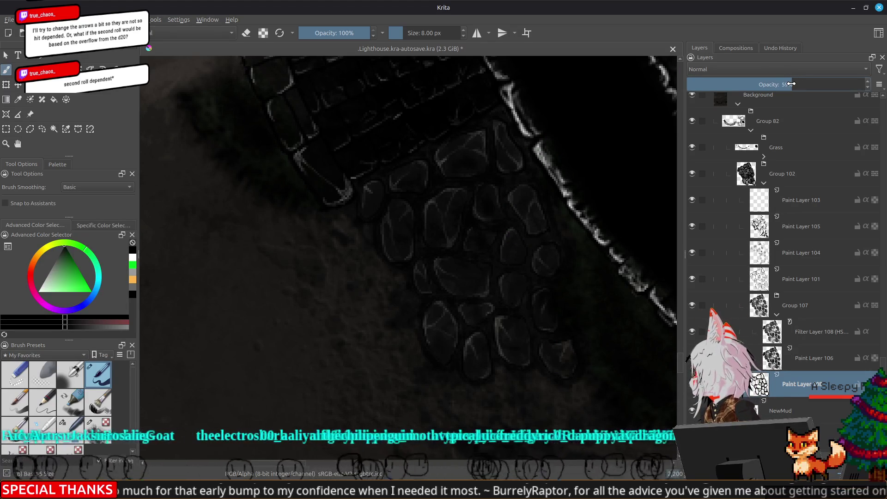
- Set the cobblestone outline layer's opacity to 72%
scroll(530, 254, "down", 2)
scroll(531, 254, "down", 2)
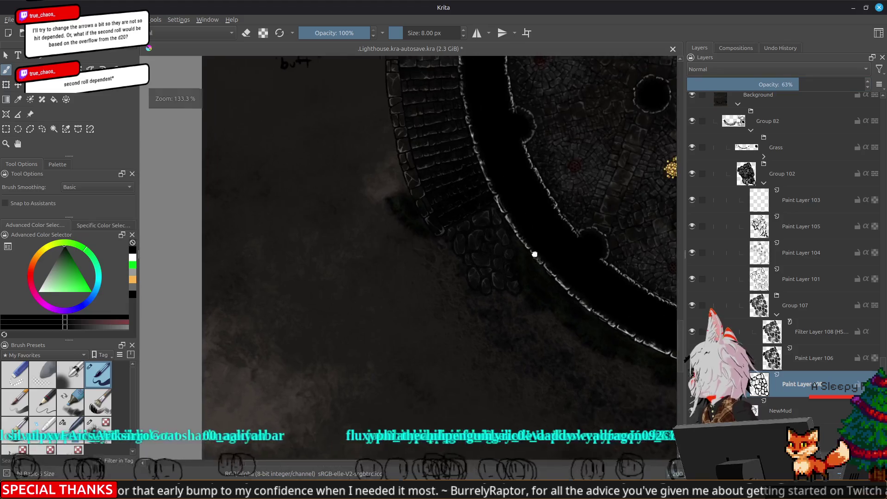
scroll(530, 254, "down", 1)
scroll(416, 280, "up", 2)
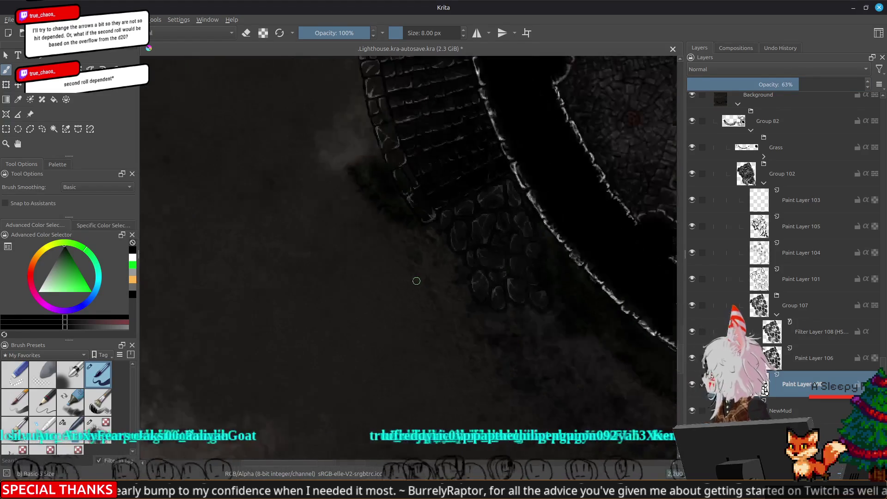
scroll(616, 232, "up", 1)
scroll(401, 257, "down", 1)
scroll(402, 263, "down", 1)
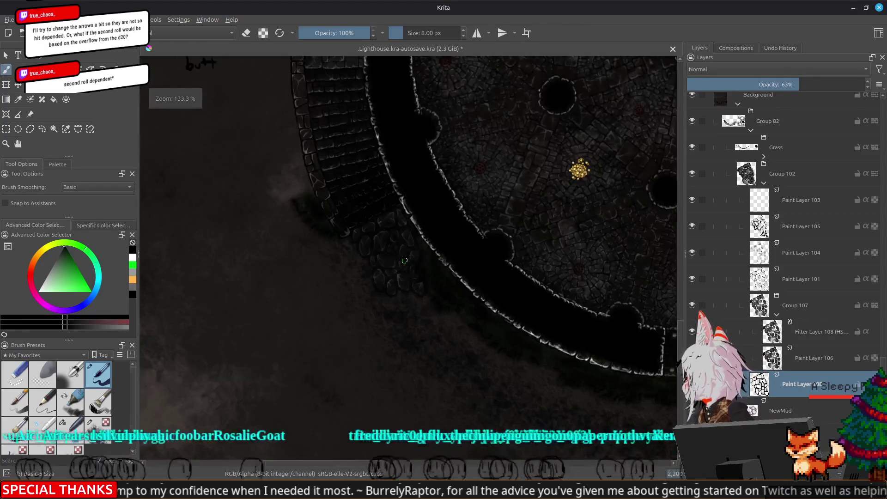
scroll(402, 268, "down", 1)
scroll(405, 300, "down", 1)
scroll(405, 320, "down", 1)
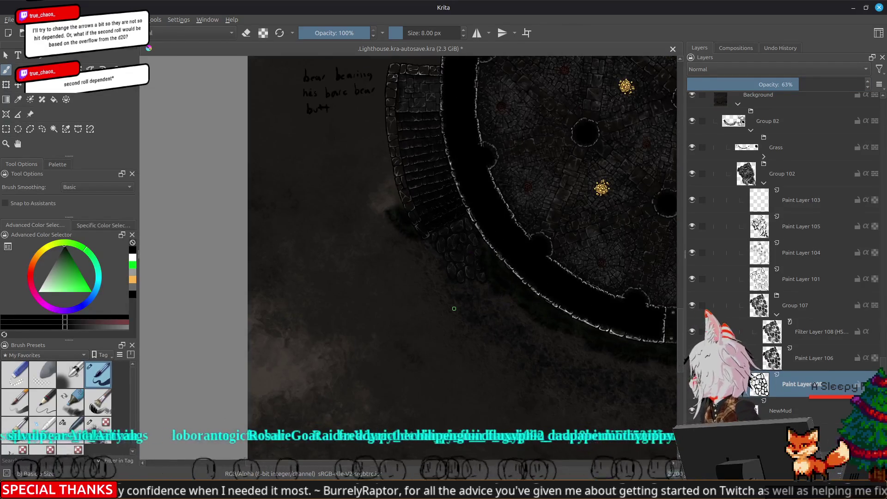
scroll(454, 309, "up", 1)
left_click(815, 81)
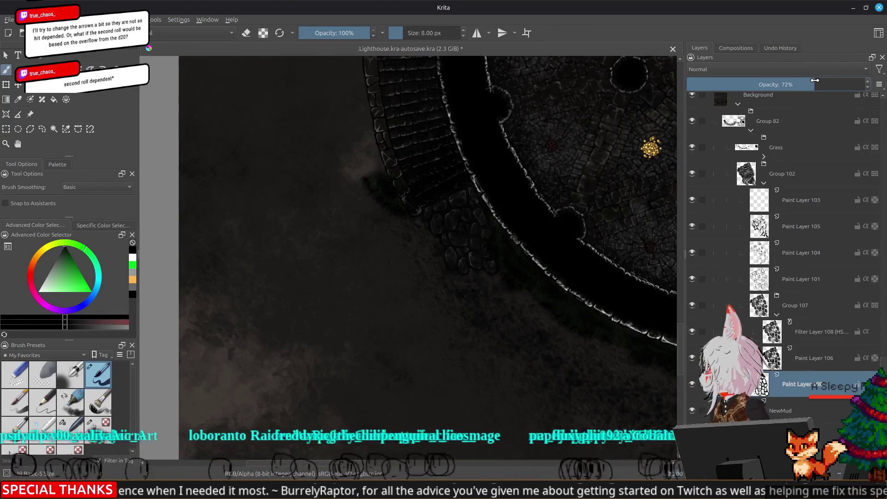
- Zoom and pan over the lighthouse floor, cobblestones, rim and gate to check the linework
scroll(505, 283, "down", 1)
scroll(494, 286, "down", 1)
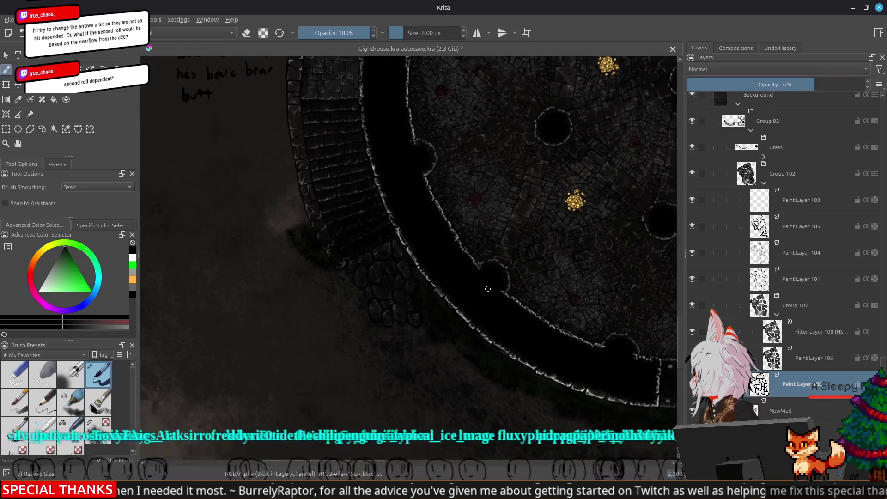
scroll(487, 288, "down", 1)
left_click_drag(477, 290, 360, 231)
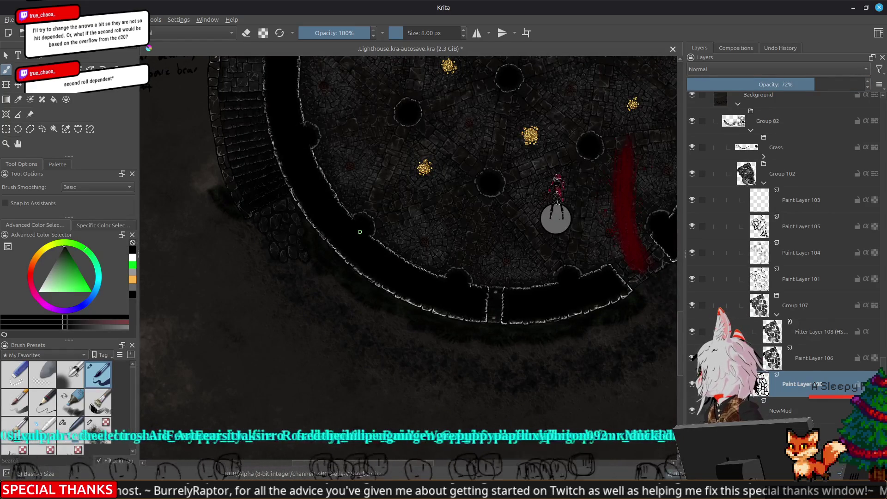
scroll(360, 232, "up", 1)
scroll(301, 253, "up", 1)
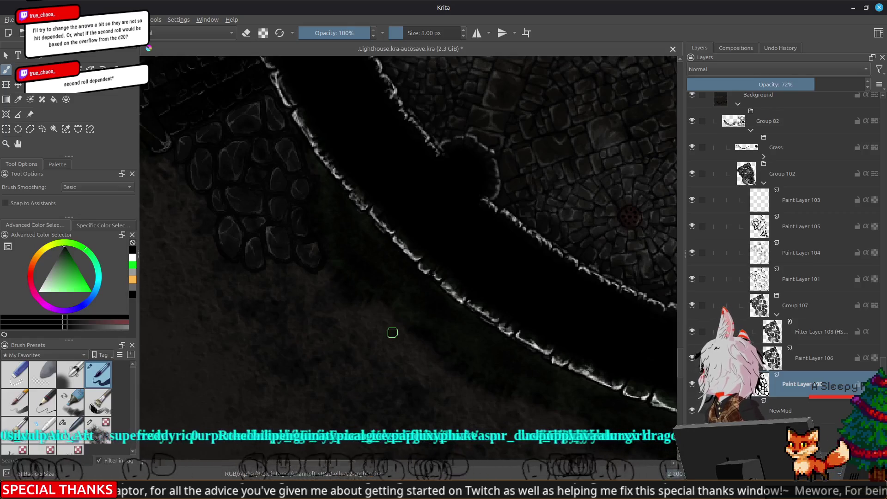
scroll(306, 242, "down", 2)
scroll(457, 256, "down", 1)
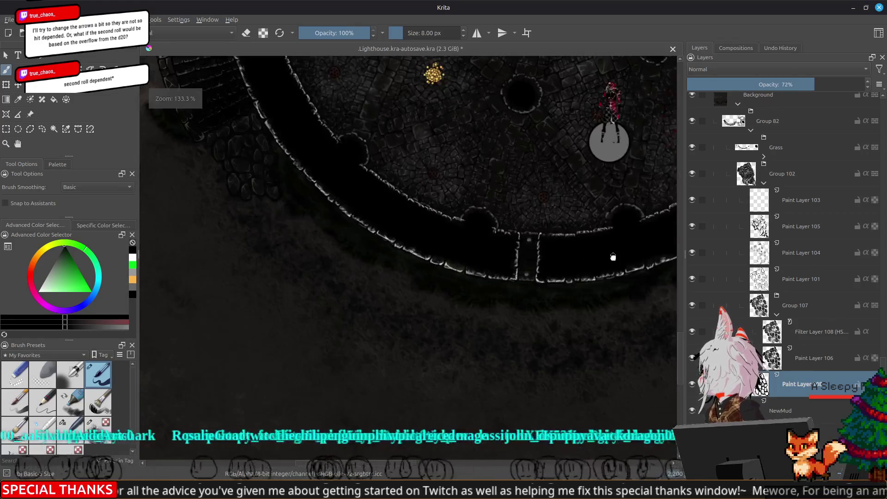
left_click_drag(613, 257, 619, 325)
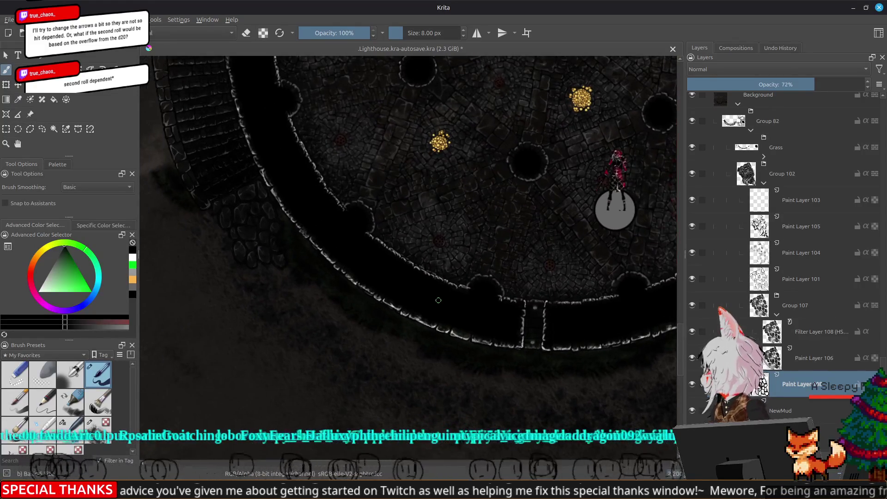
scroll(331, 301, "up", 1)
scroll(335, 293, "up", 1)
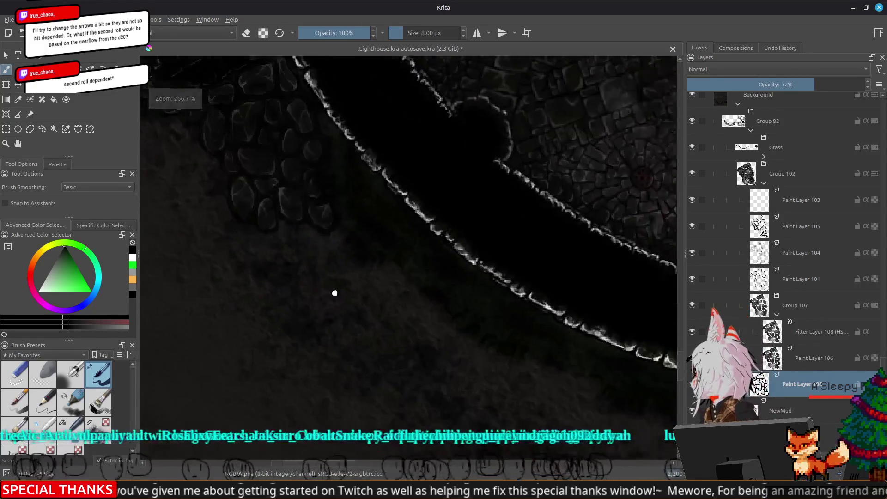
left_click_drag(334, 292, 366, 289)
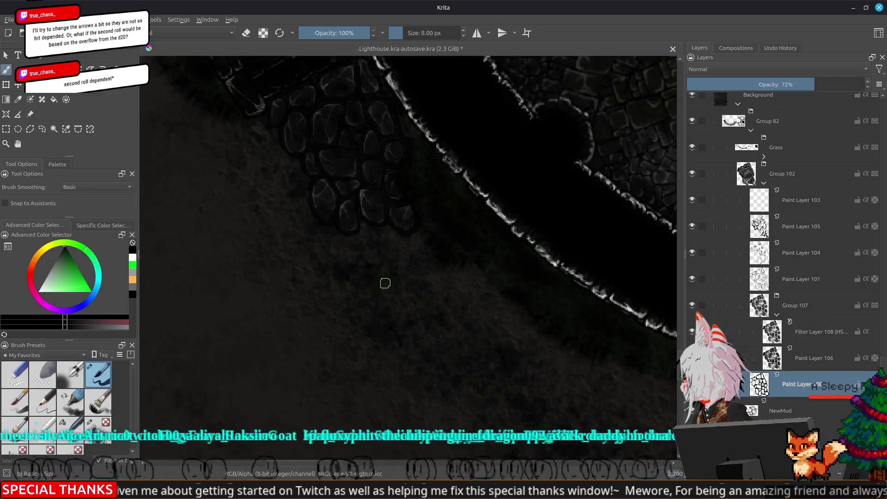
scroll(398, 339, "down", 2)
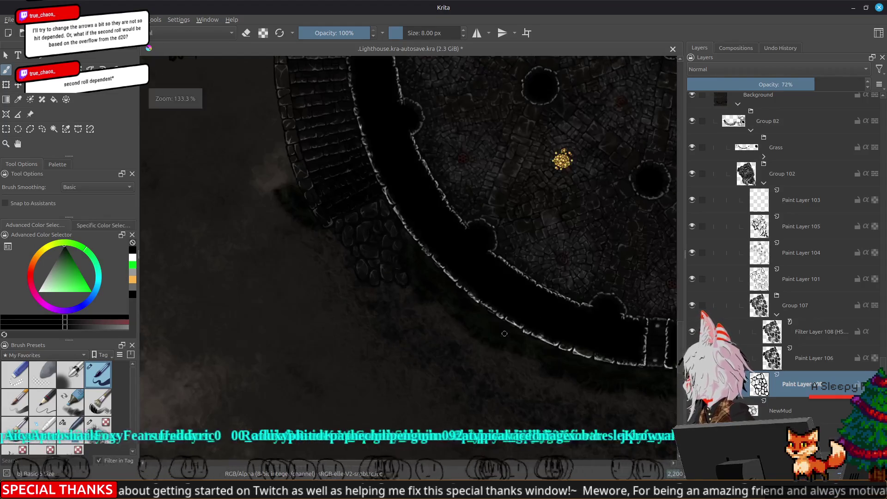
left_click_drag(398, 339, 270, 127)
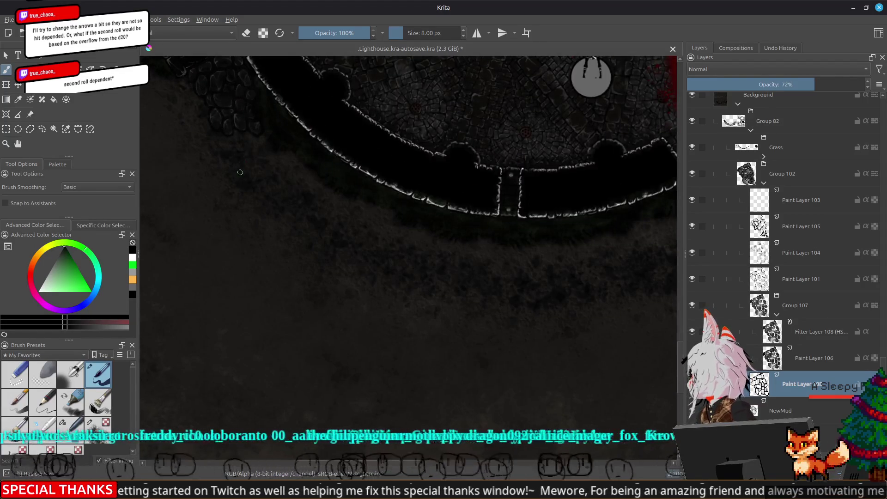
left_click_drag(543, 267, 393, 261)
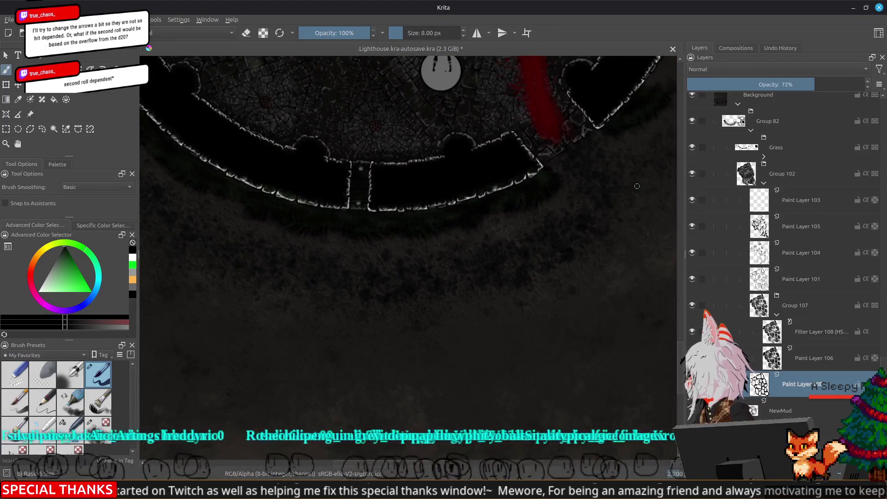
scroll(567, 246, "up", 2)
left_click_drag(567, 246, 562, 284)
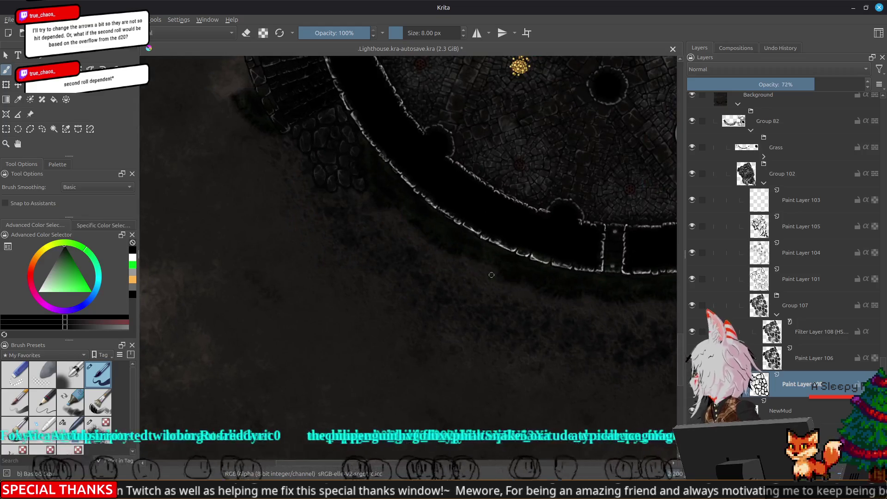
scroll(373, 136, "up", 2)
left_click_drag(373, 136, 383, 261)
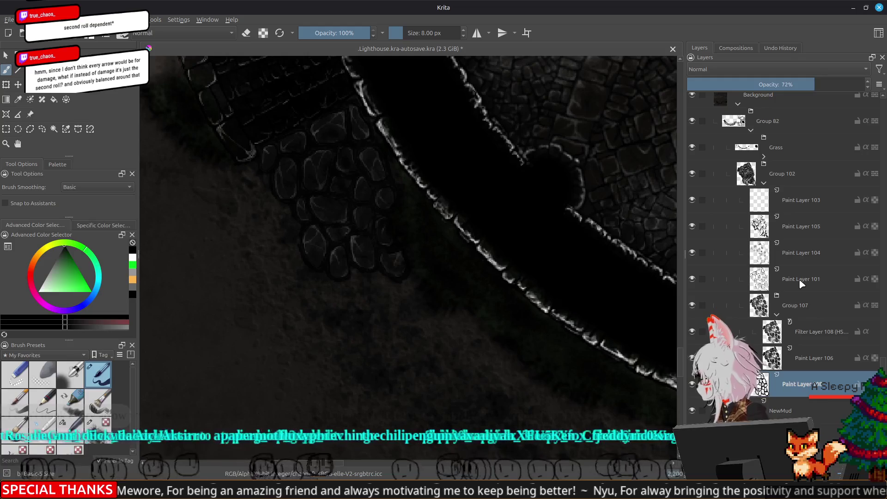
- Rename Group 107 to 'Backing' and collapse it
double_click(797, 306)
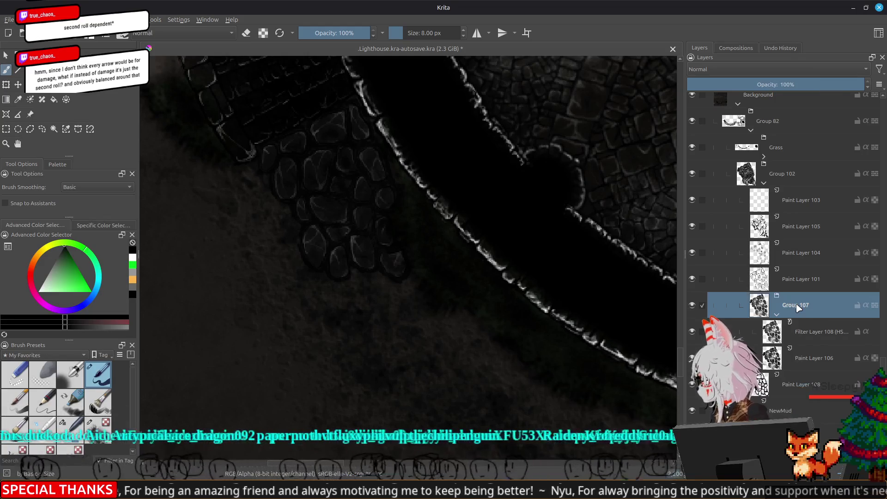
type("Ba")
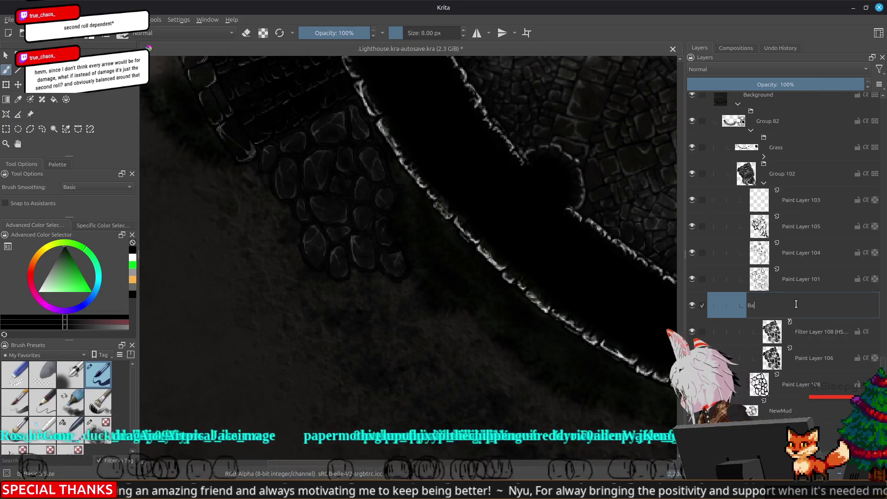
type("ckin")
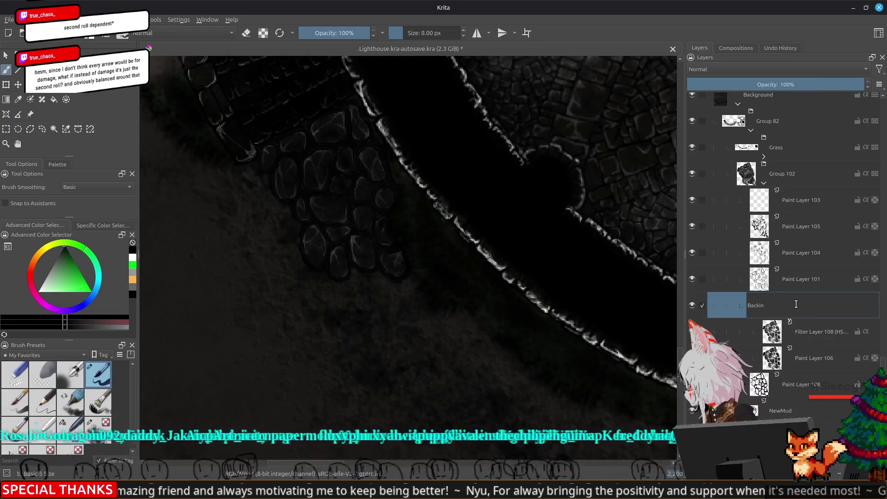
type("g")
key("Return")
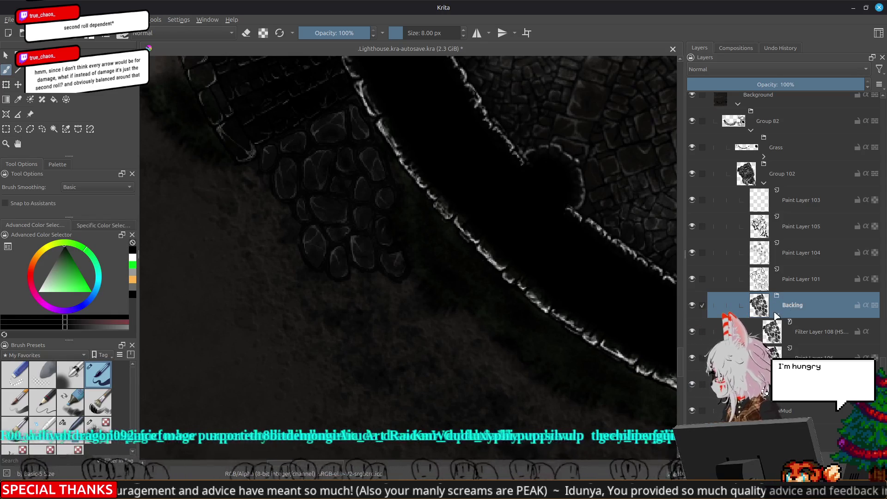
left_click(777, 314)
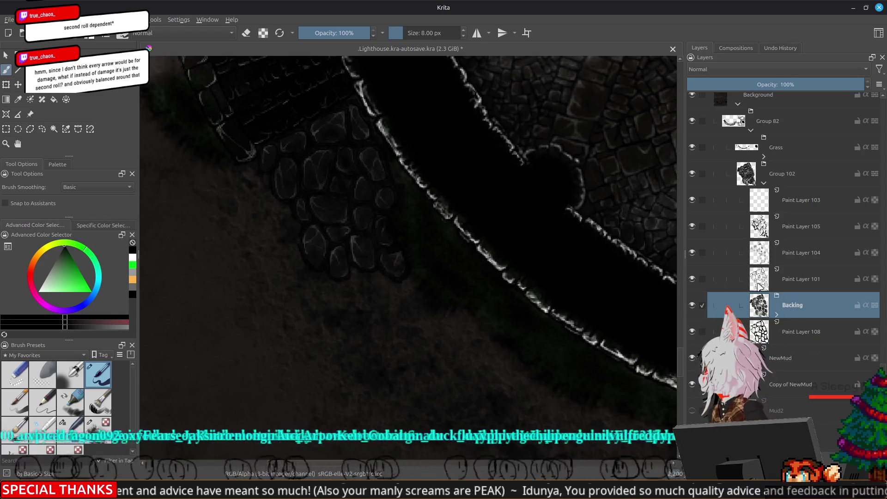
- Rename Paint Layer 101 to 'LineartCobble'
double_click(791, 280)
type("Lineart")
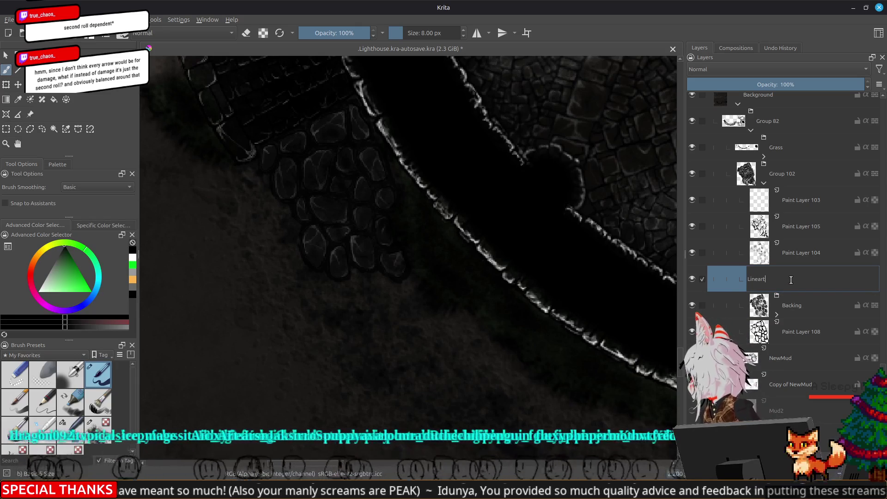
type("Cobble")
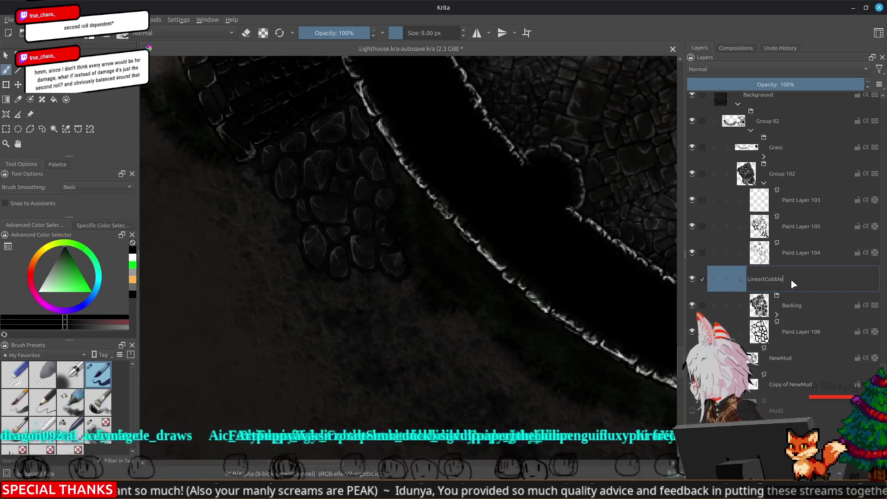
key("Return")
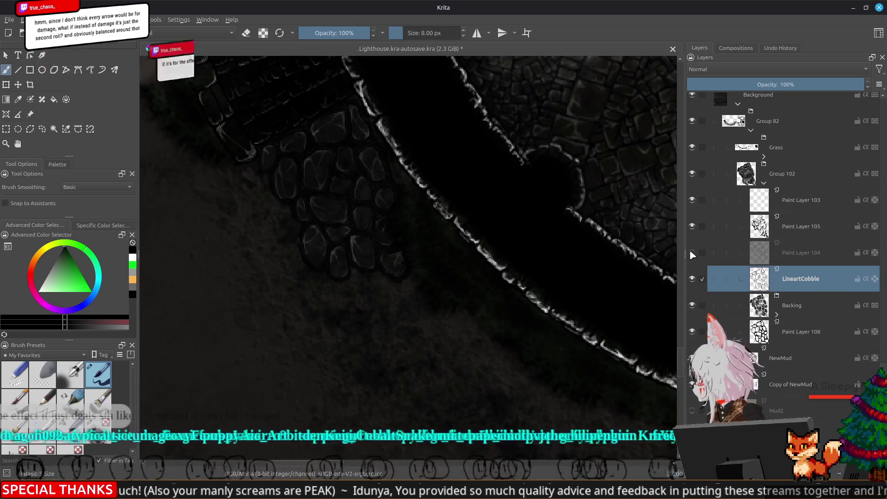
- Rename Paint Layer 104 to Shading, then toggle Paint Layer 105's visibility to check its content
double_click(799, 254)
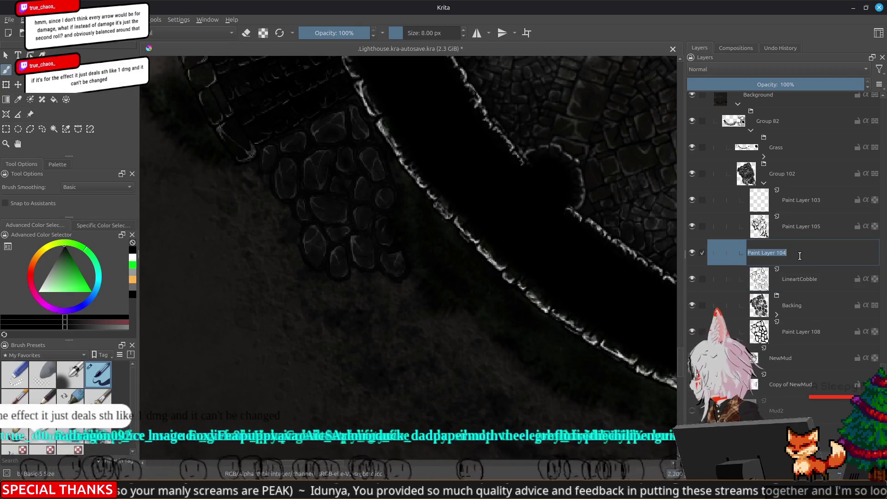
type("Shading")
key("Return")
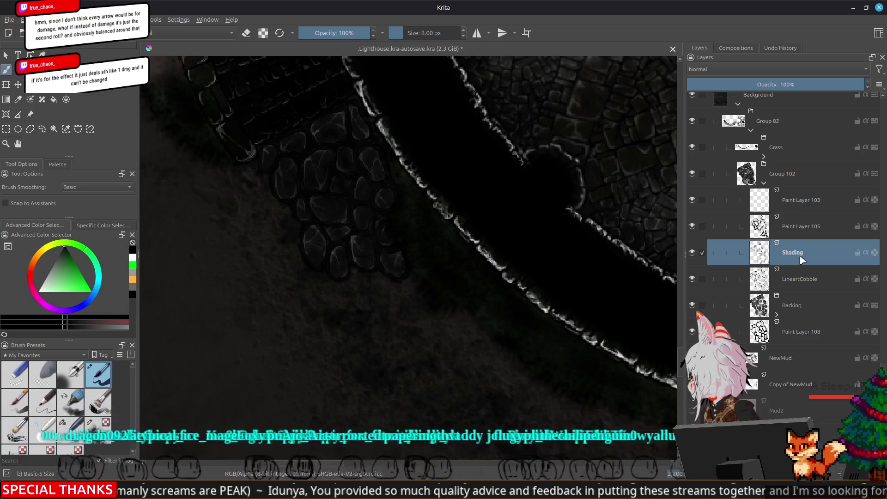
left_click(690, 225)
left_click(691, 226)
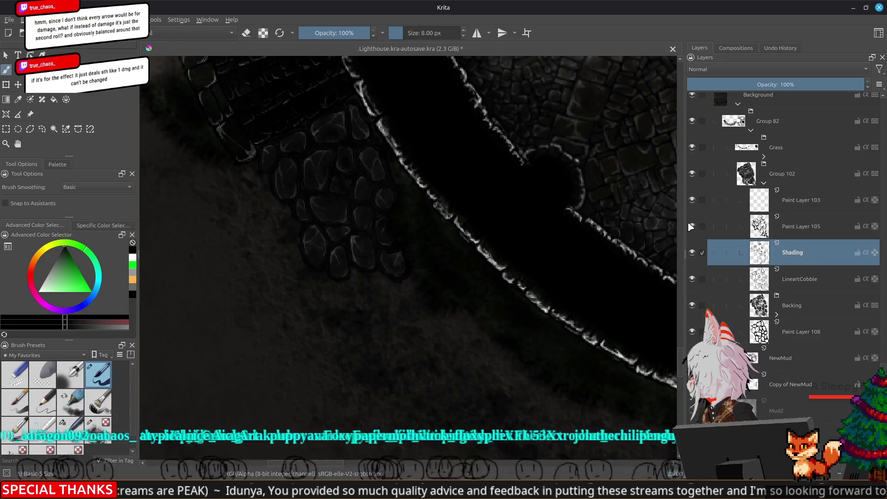
left_click(690, 225)
left_click(691, 226)
- Rename Paint Layer 105 to Cracks and Paint Layer 103 to Highlights
double_click(808, 226)
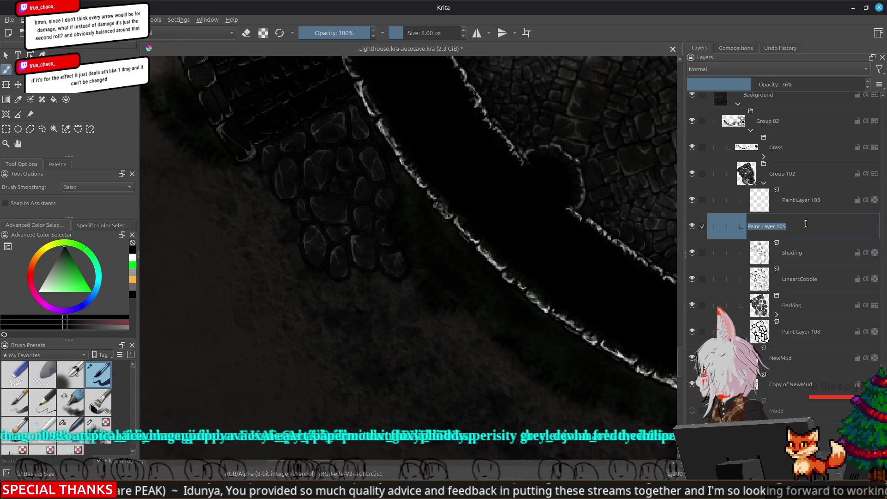
type("Cracks")
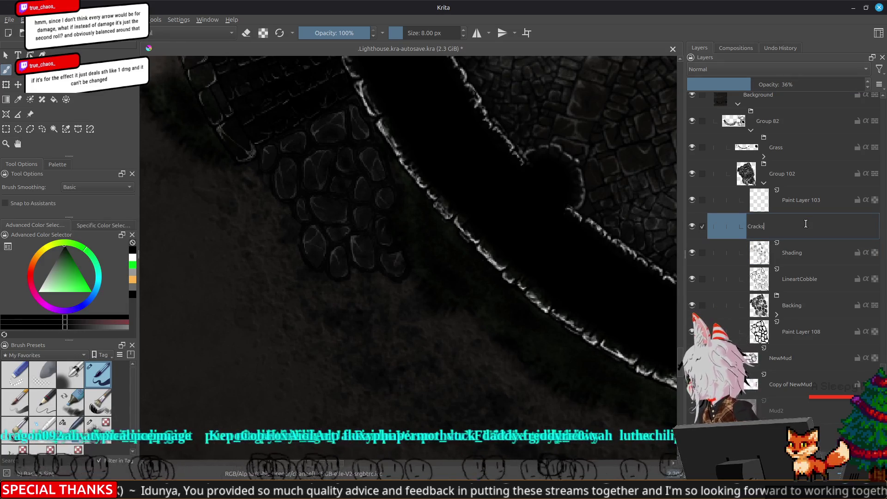
key("Return")
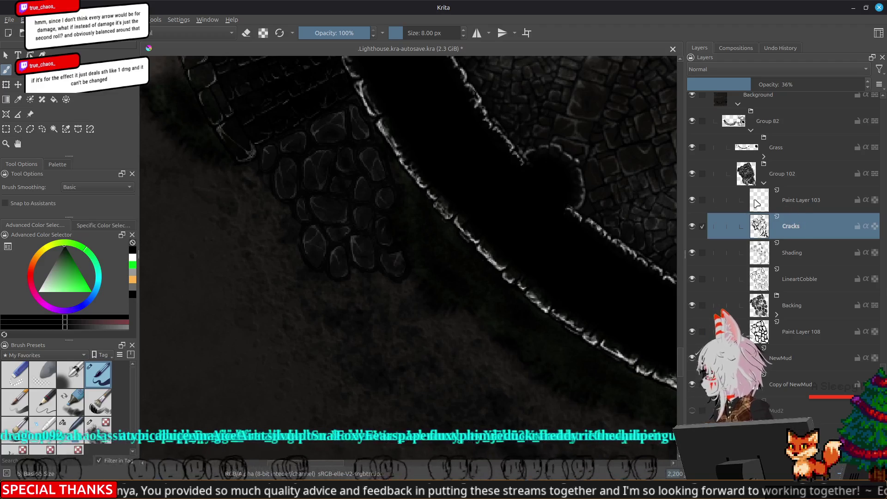
double_click(791, 202)
type("High")
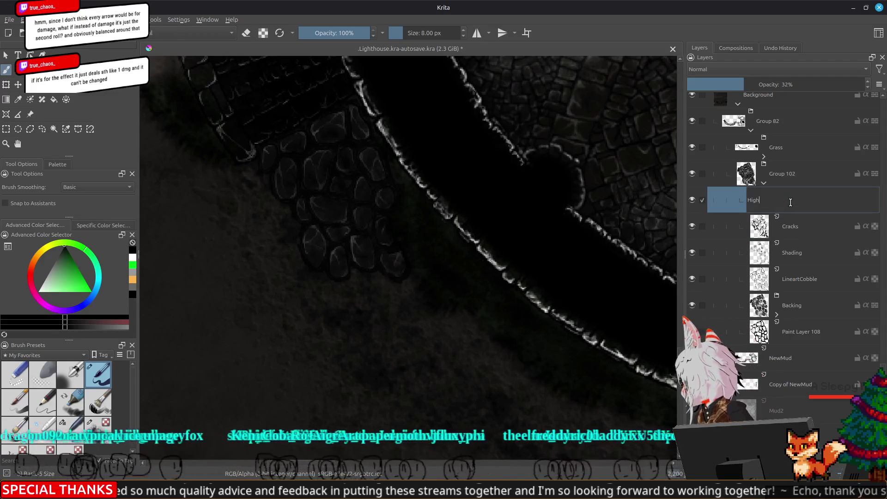
type("lights")
key("Return")
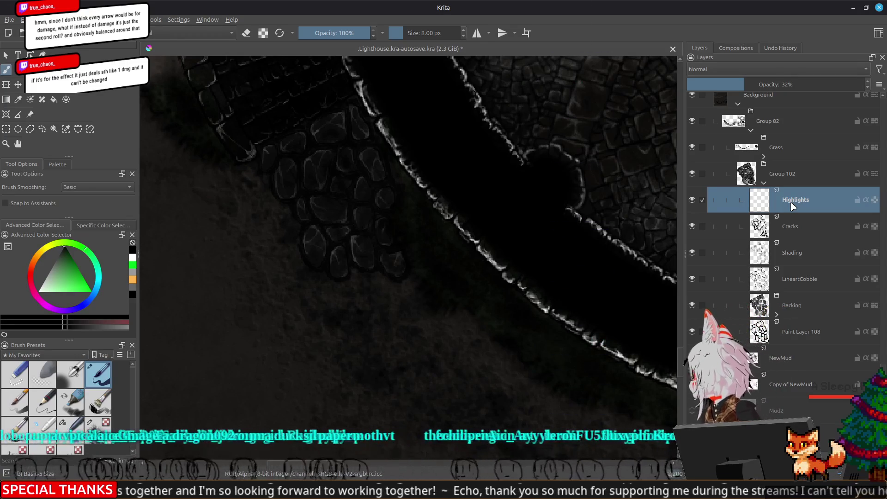
scroll(196, 222, "down", 5)
left_click_drag(364, 202, 373, 319)
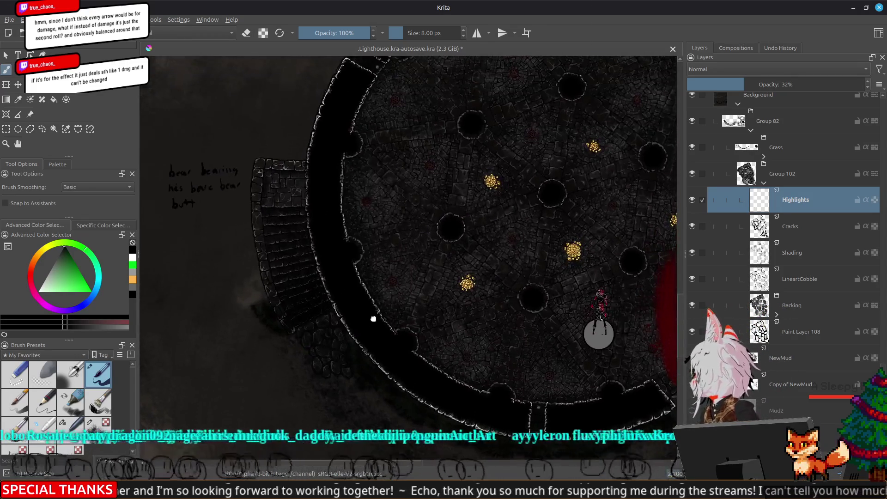
- Zoom out over the round arena, then pan and zoom in to 400% on the stone stairs
scroll(313, 314, "up", 4)
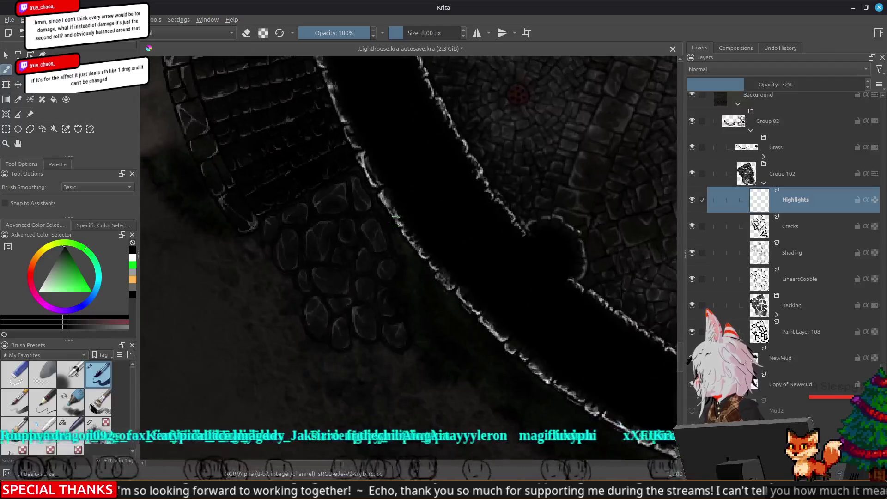
scroll(396, 221, "down", 2)
scroll(395, 221, "down", 1)
scroll(396, 222, "up", 1)
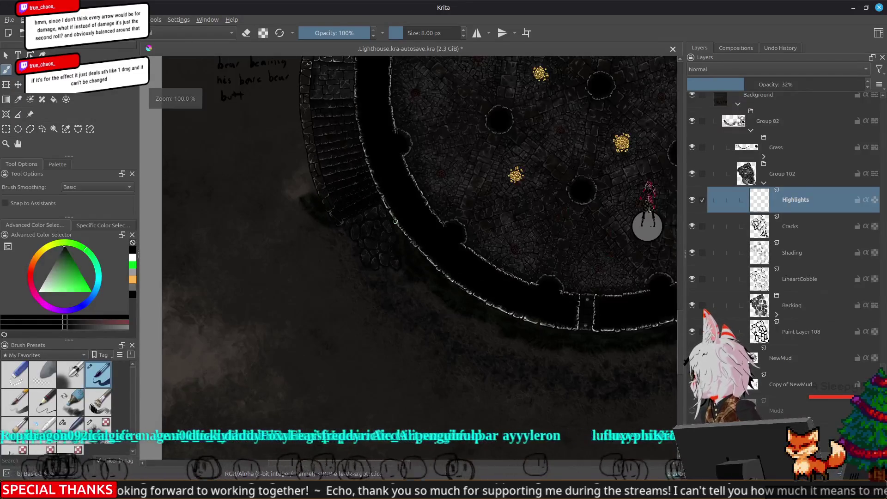
left_click_drag(303, 192, 309, 221)
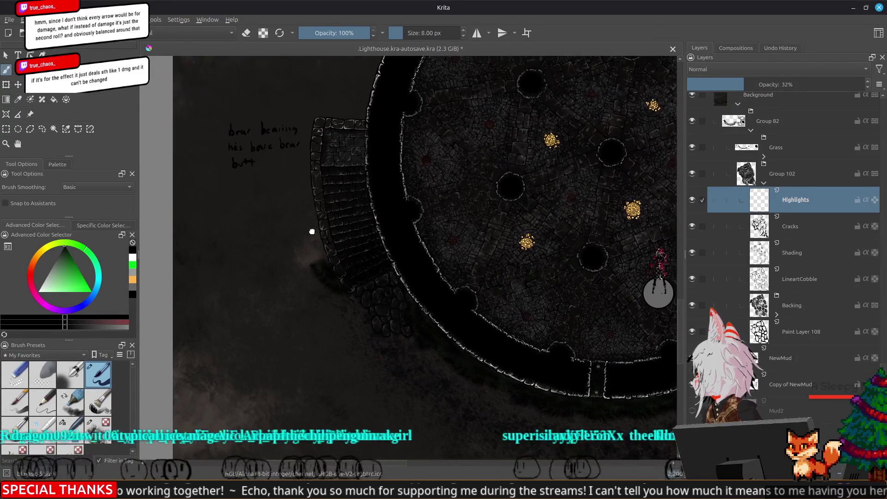
left_click_drag(309, 218, 326, 283)
scroll(325, 216, "up", 4)
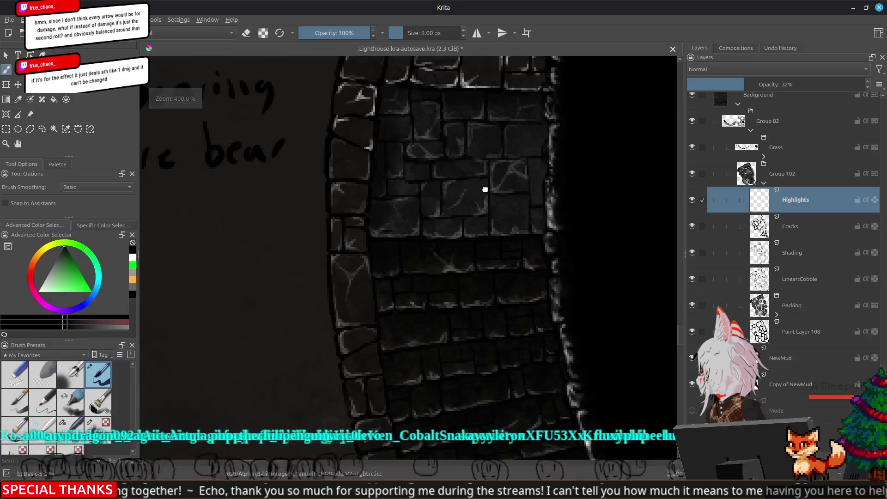
scroll(734, 258, "down", 3)
scroll(739, 260, "down", 4)
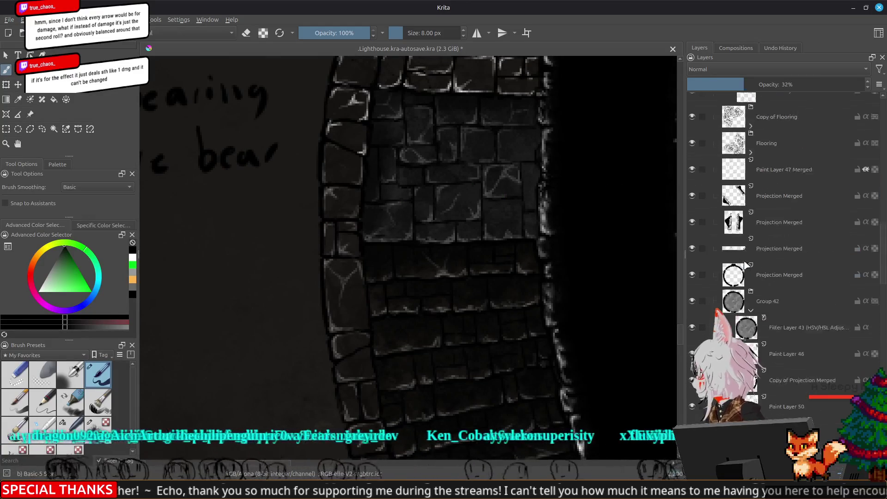
scroll(744, 261, "down", 3)
scroll(745, 264, "up", 5)
scroll(747, 266, "up", 2)
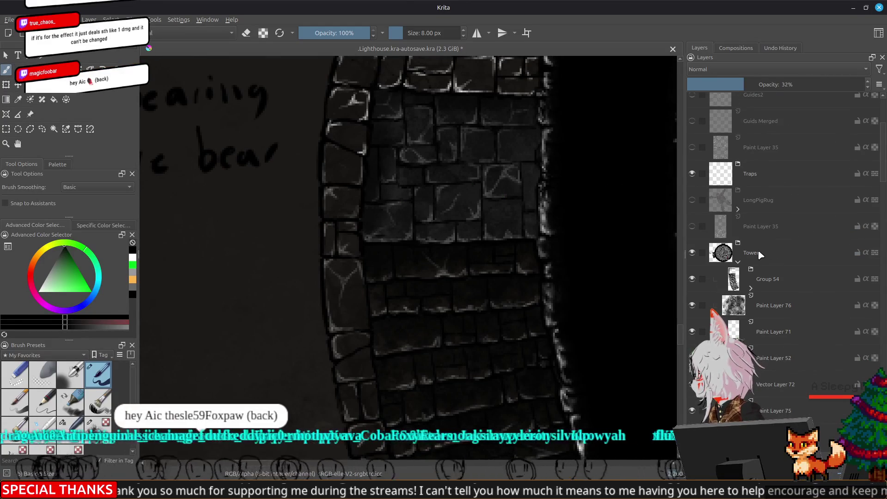
- Add a paint layer named Puddles above Tower and switch the painting colour to white
left_click(757, 252)
key("Insert")
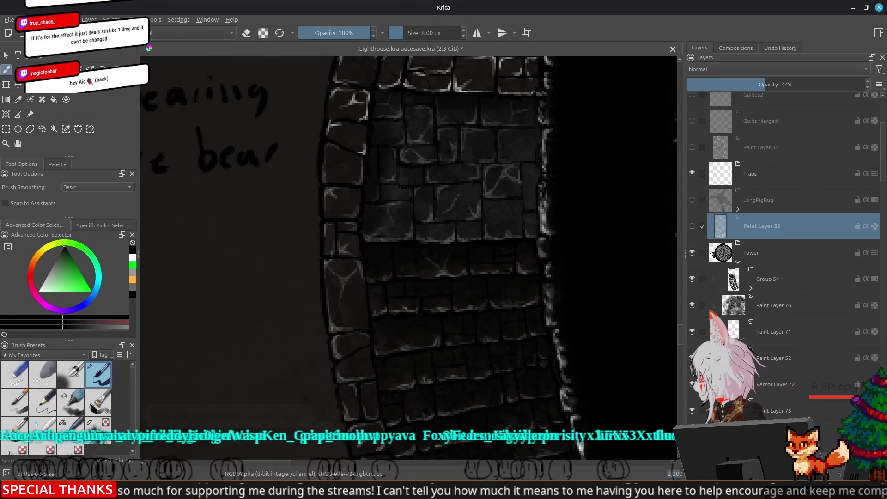
double_click(754, 229)
type("Puddles")
key("Return")
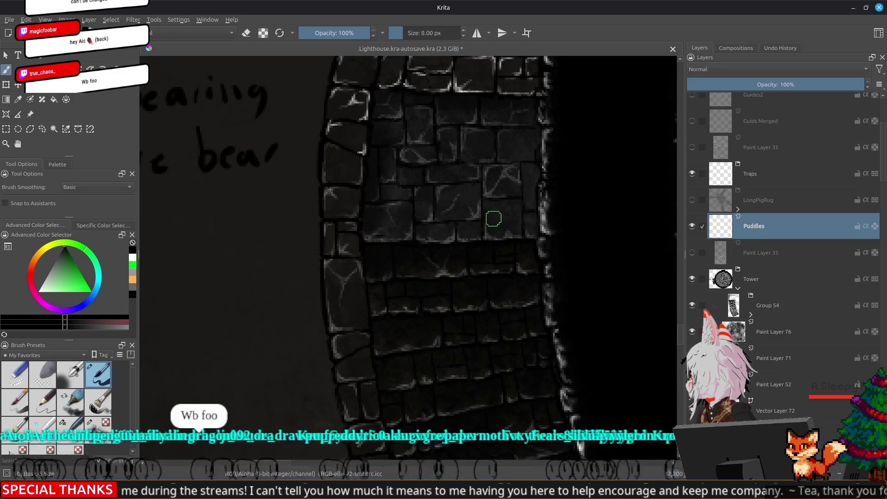
key("x")
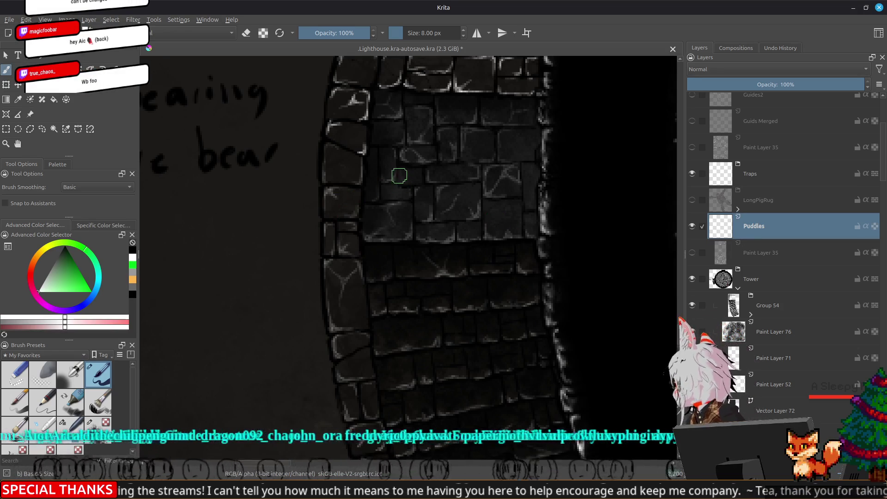
left_click(400, 177)
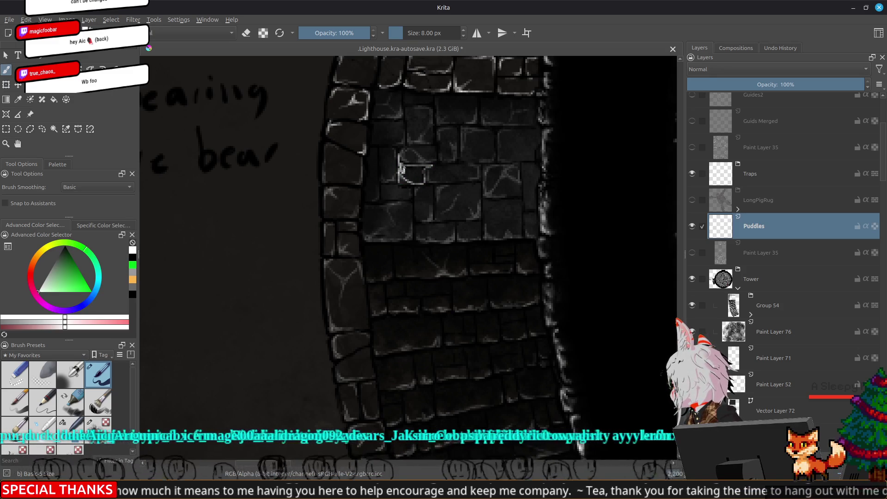
- Paint white strokes over a stair stone to build up the puddle shape
left_click_drag(405, 172, 424, 172)
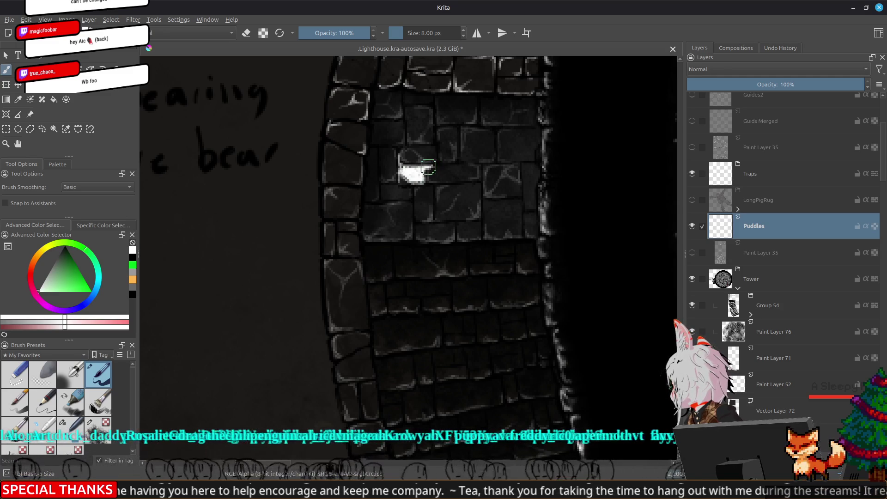
left_click_drag(441, 164, 443, 149)
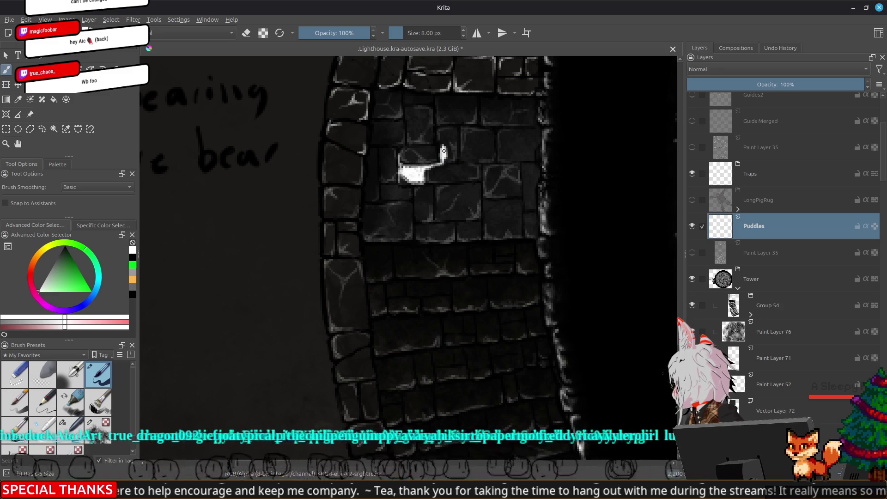
mouse_move(442, 145)
left_mouse_down()
mouse_move(445, 139)
mouse_move(435, 153)
left_mouse_up()
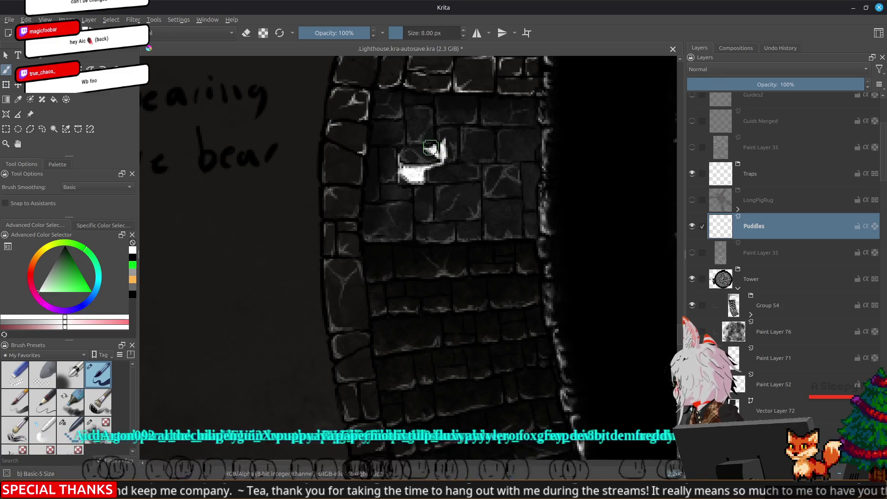
left_click_drag(438, 152, 435, 138)
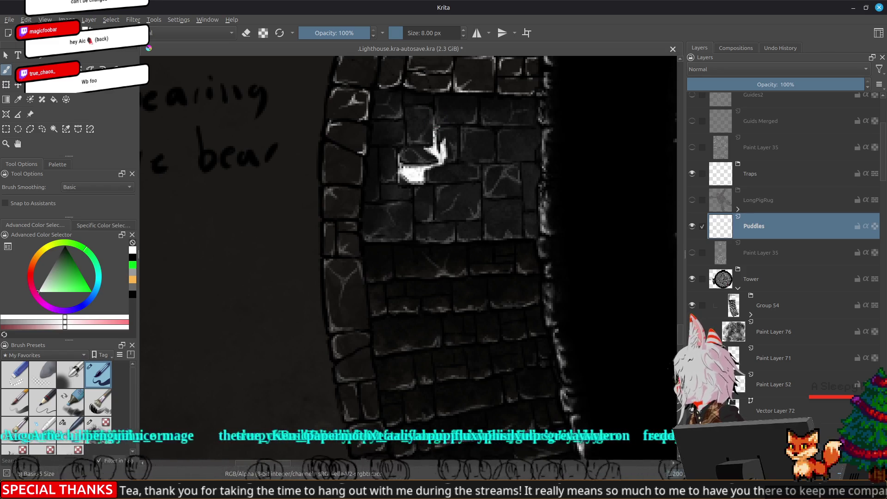
left_click_drag(428, 182, 430, 185)
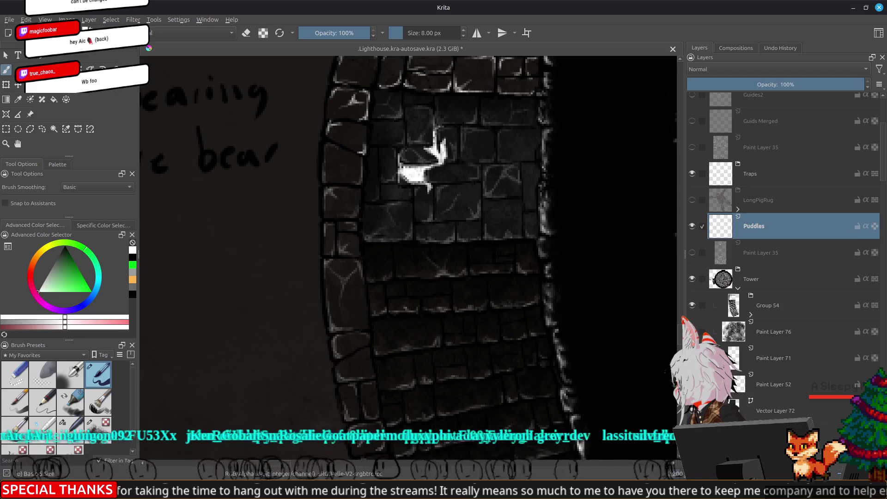
left_click_drag(429, 194, 435, 183)
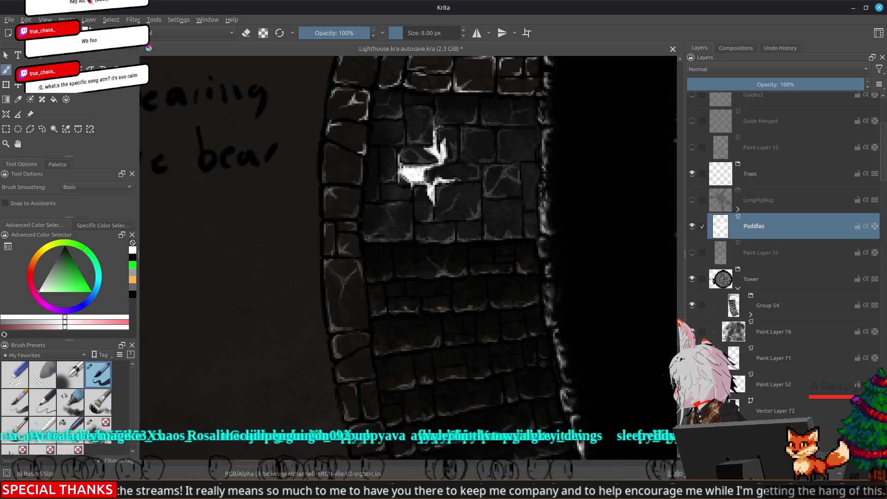
left_click_drag(413, 185, 413, 200)
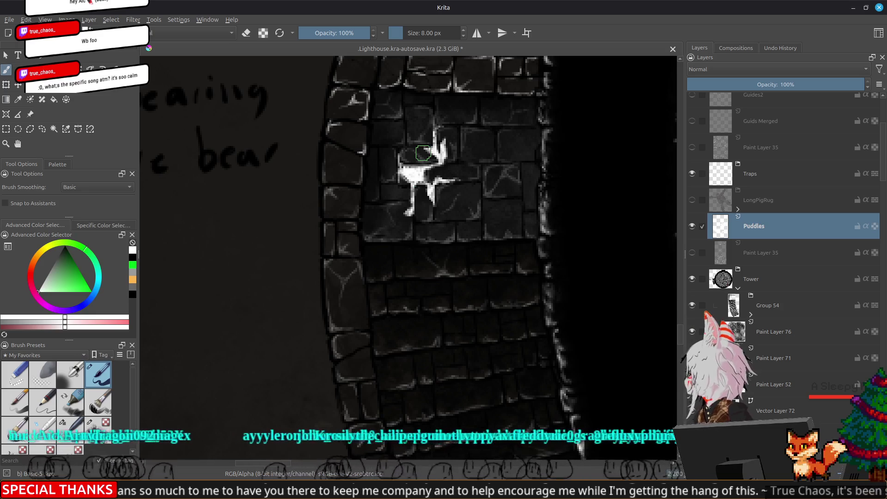
left_click(767, 84)
- Fade the Puddles layer to 21% opacity, then raise it back to 50%
left_click_drag(767, 84, 724, 84)
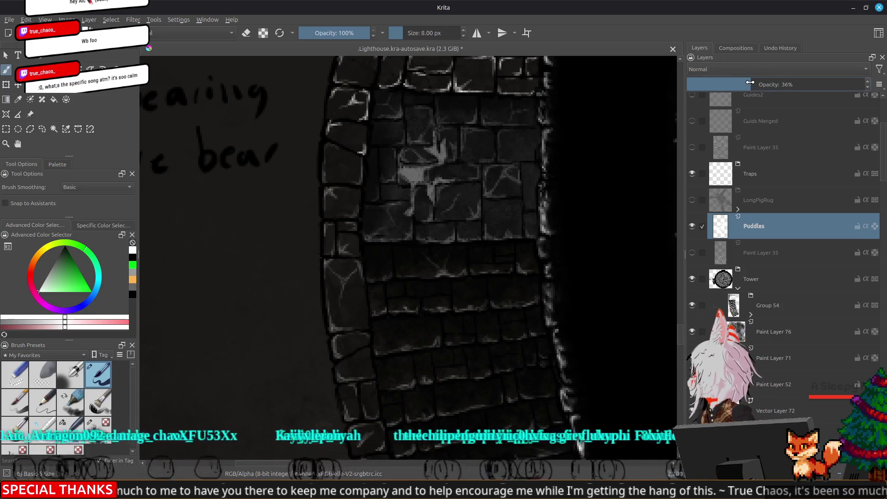
scroll(589, 165, "down", 5)
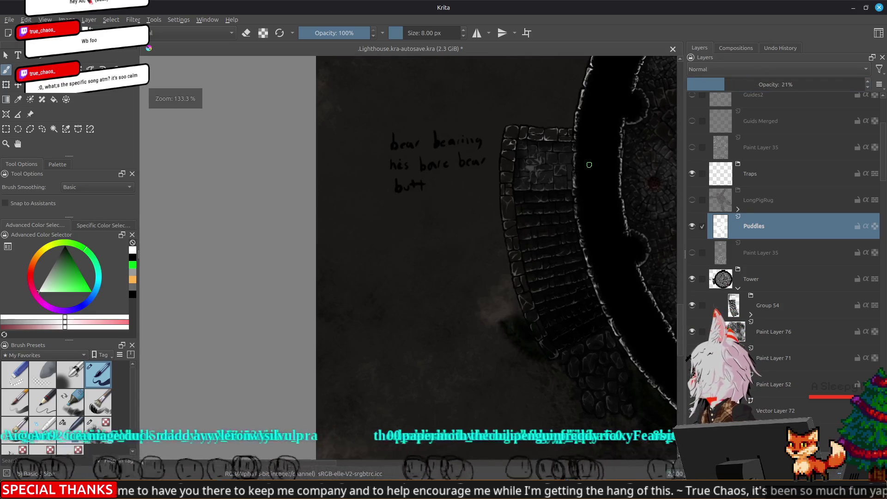
scroll(550, 164, "up", 5)
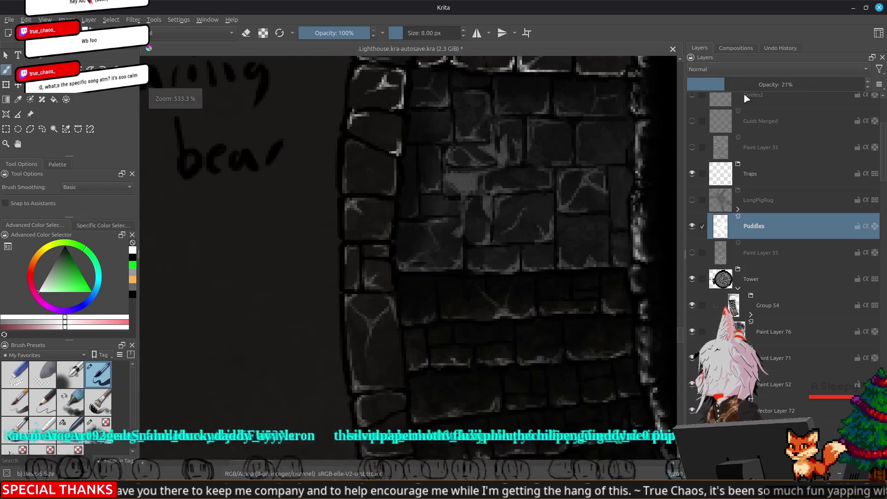
left_click_drag(748, 82, 775, 84)
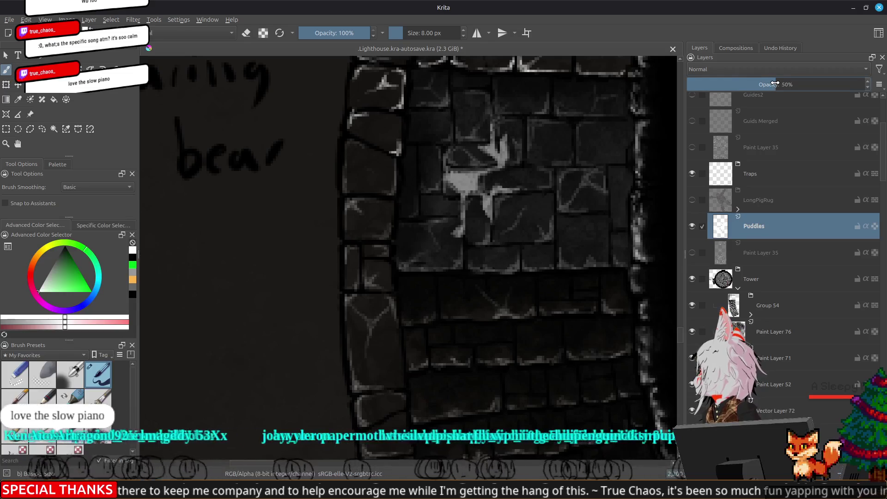
scroll(586, 191, "down", 5)
scroll(573, 189, "down", 2)
scroll(481, 223, "down", 2)
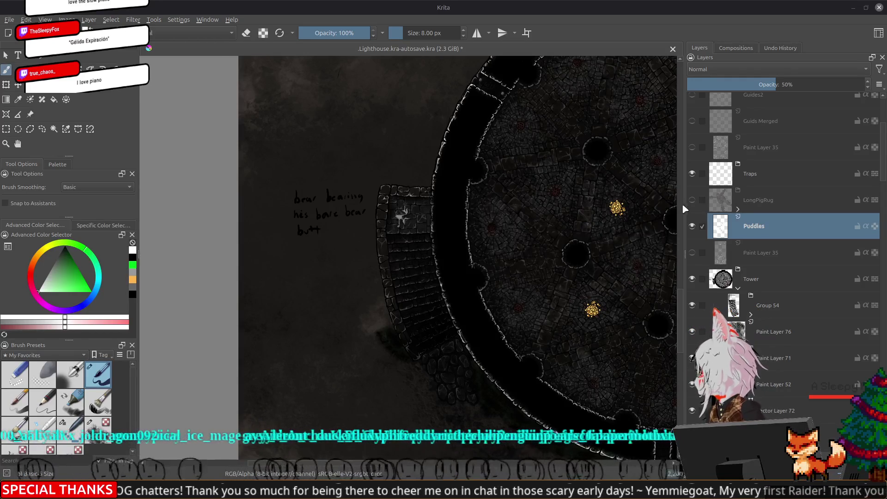
left_click(692, 228)
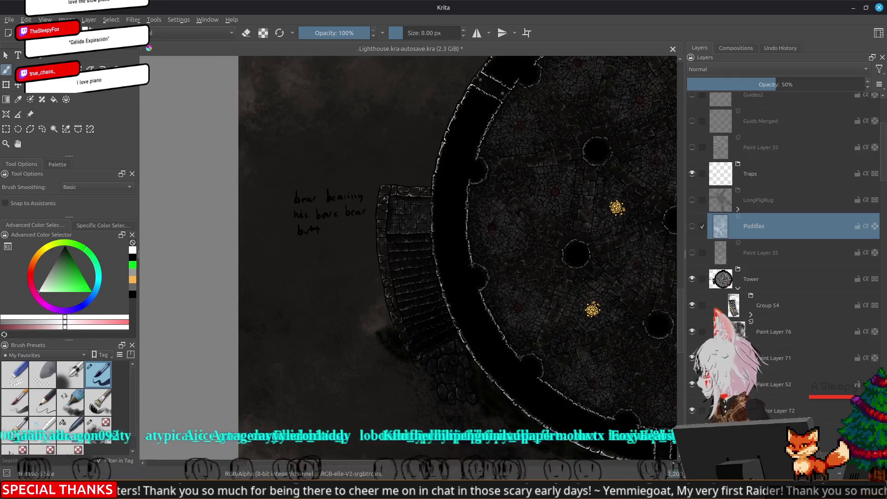
- Delete the Puddles layer, briefly show then hide LongPigRug, and pan around the tower
key("shift+Delete")
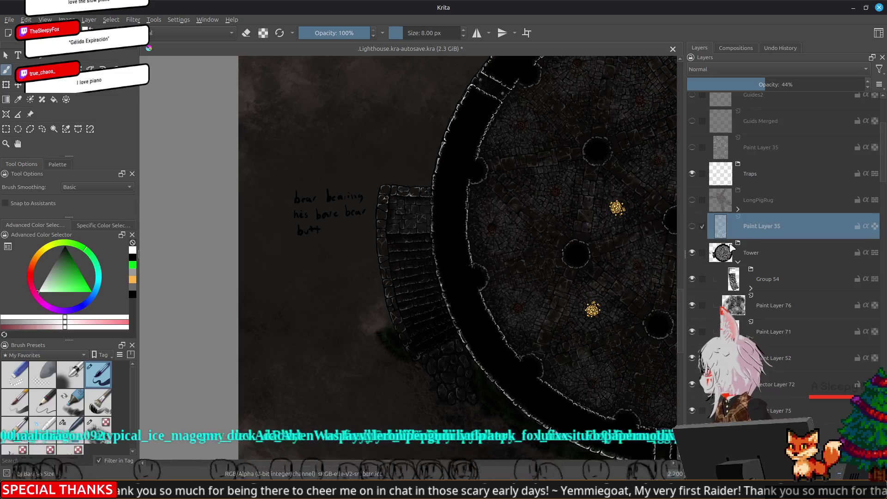
left_click(693, 200)
left_click_drag(603, 254, 429, 252)
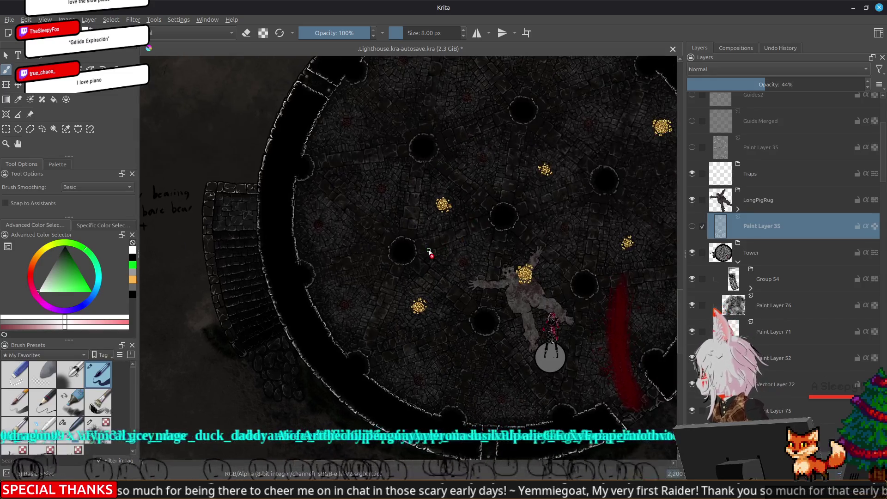
left_click(693, 201)
mouse_move(616, 346)
left_mouse_down()
mouse_move(489, 182)
mouse_move(481, 104)
left_mouse_up()
left_click_drag(214, 258, 466, 383)
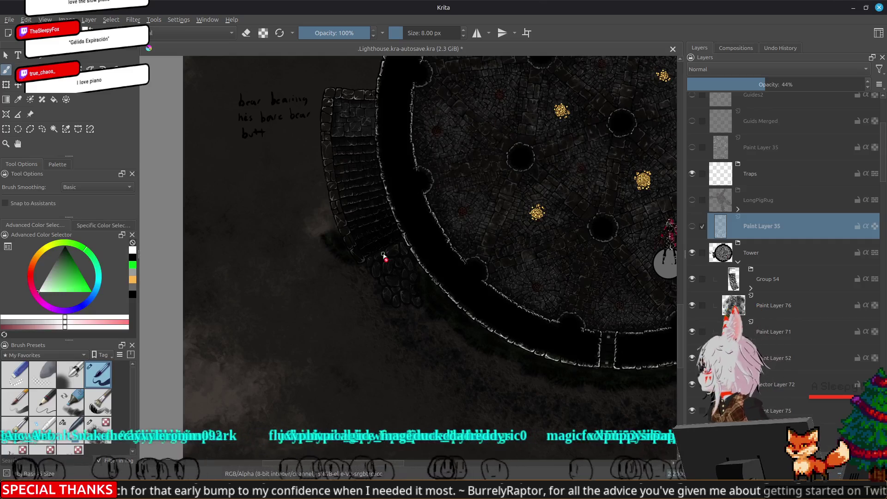
left_click_drag(563, 220, 466, 276)
- Zoom in on the rocks below the stairs and pick their layer from the canvas
scroll(244, 320, "up", 2)
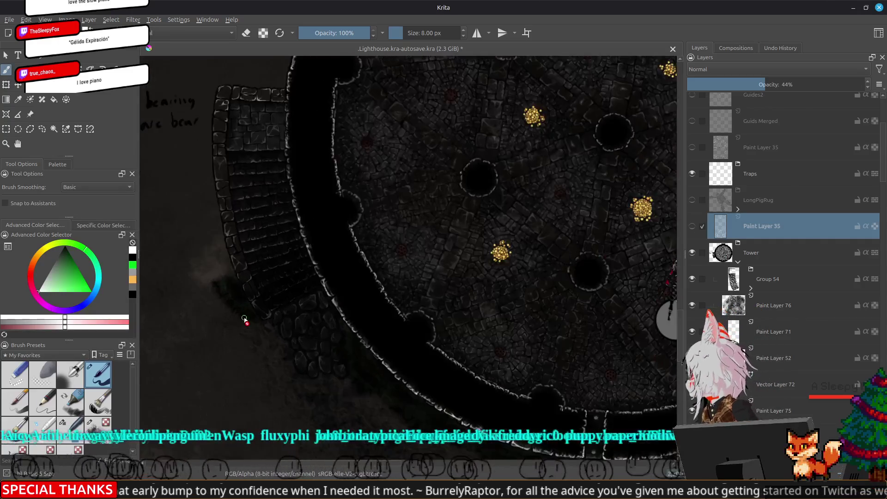
scroll(331, 340, "up", 3)
scroll(360, 317, "up", 2)
left_click(362, 298)
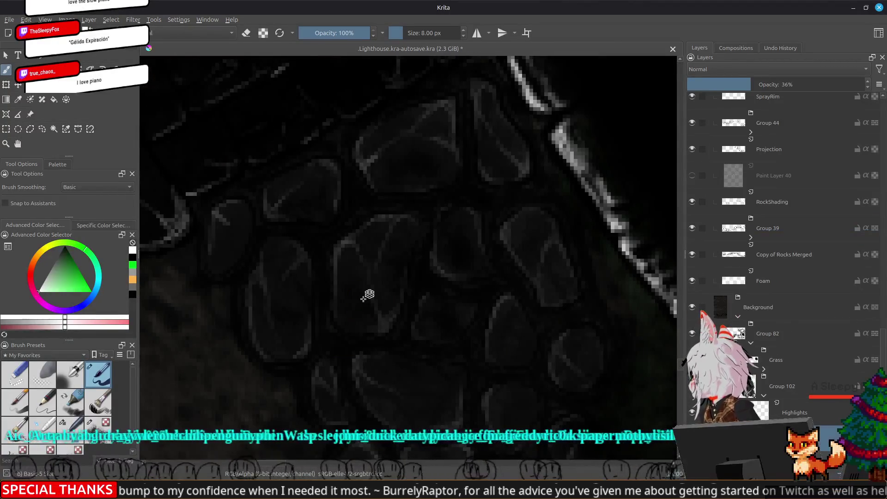
scroll(531, 293, "down", 2)
scroll(462, 277, "down", 2)
scroll(420, 258, "down", 2)
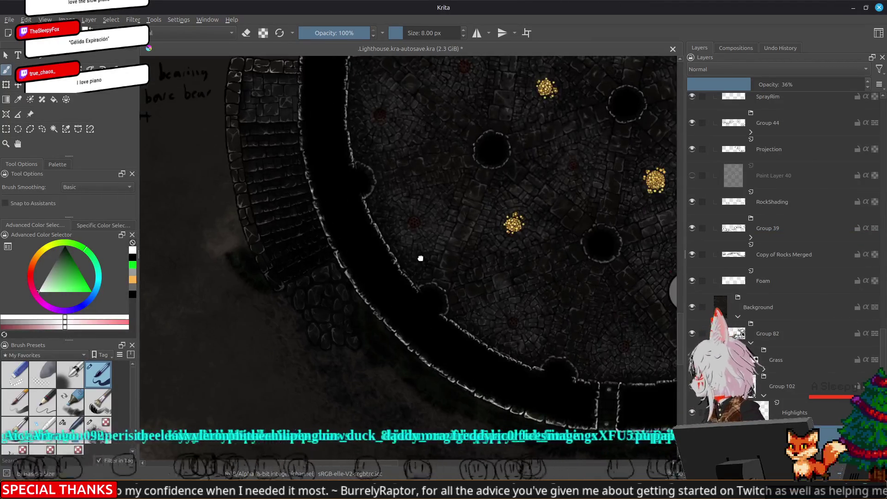
left_click_drag(421, 258, 446, 278)
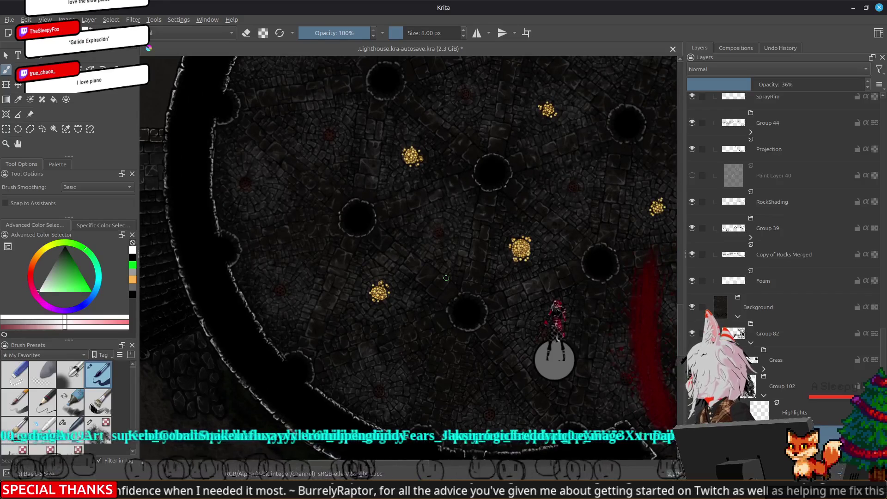
scroll(447, 278, "down", 1)
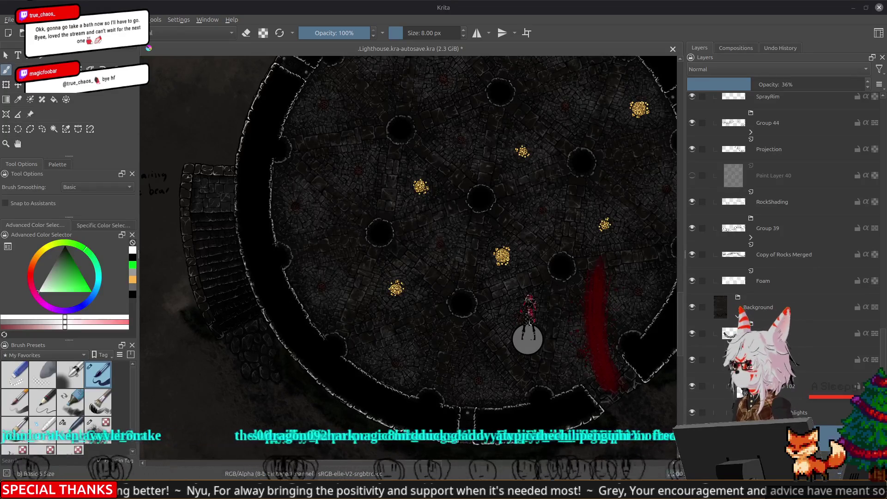
left_click_drag(886, 64, 443, 65)
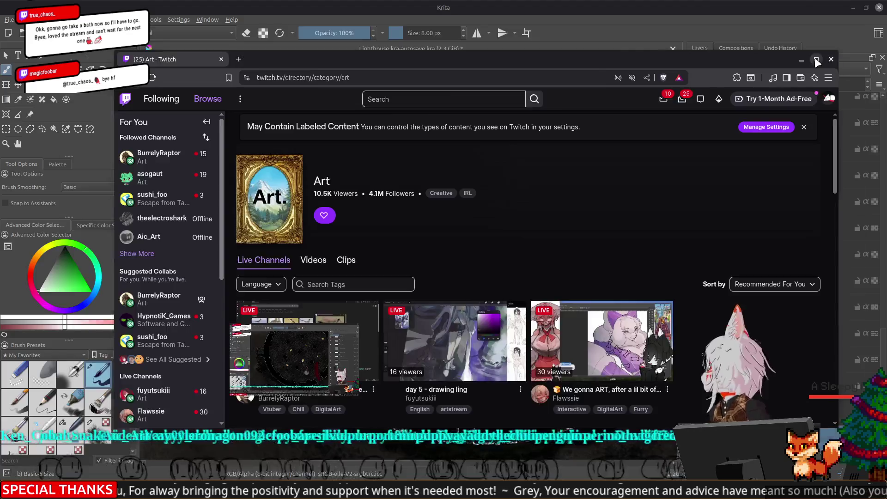
- Maximise the browser, close the mini player and scroll through Twitch's Art live channels
double_click(753, 66)
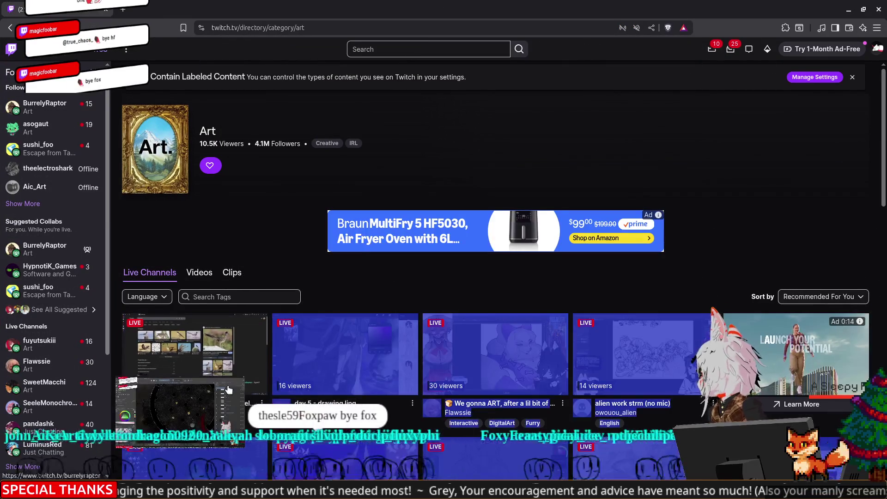
left_click(236, 385)
scroll(390, 161, "down", 3)
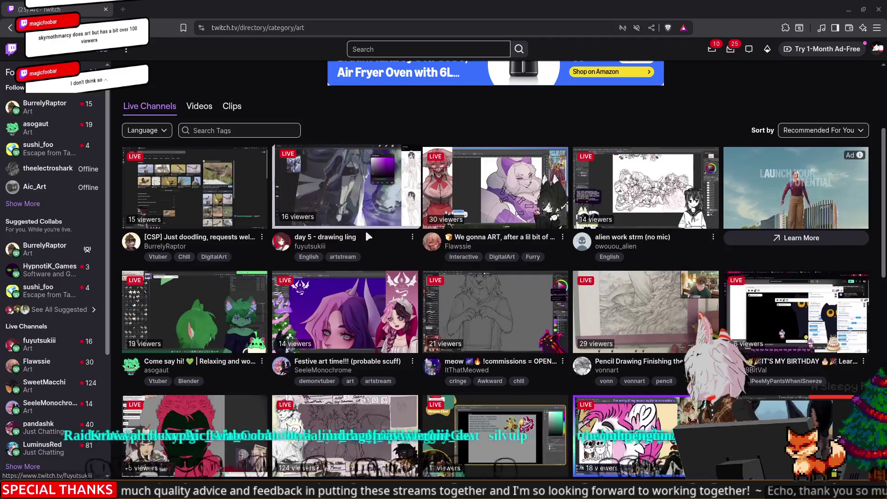
scroll(365, 231, "down", 1)
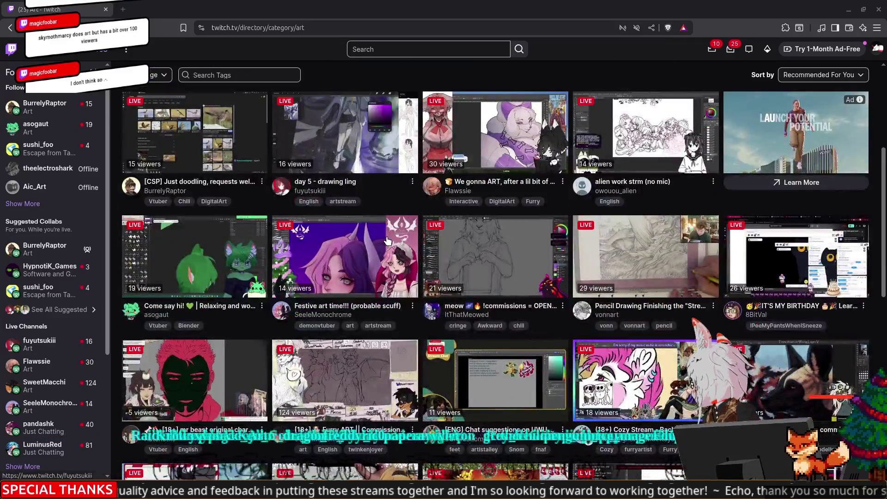
scroll(390, 240, "down", 4)
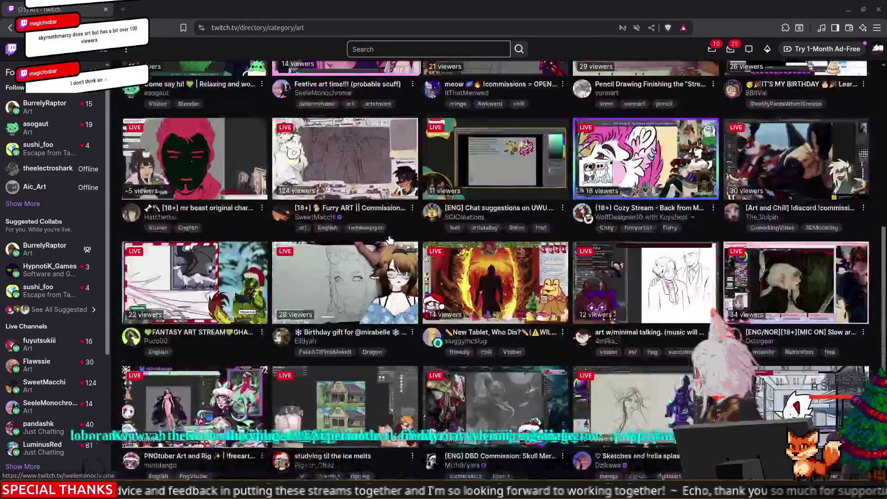
scroll(390, 240, "down", 3)
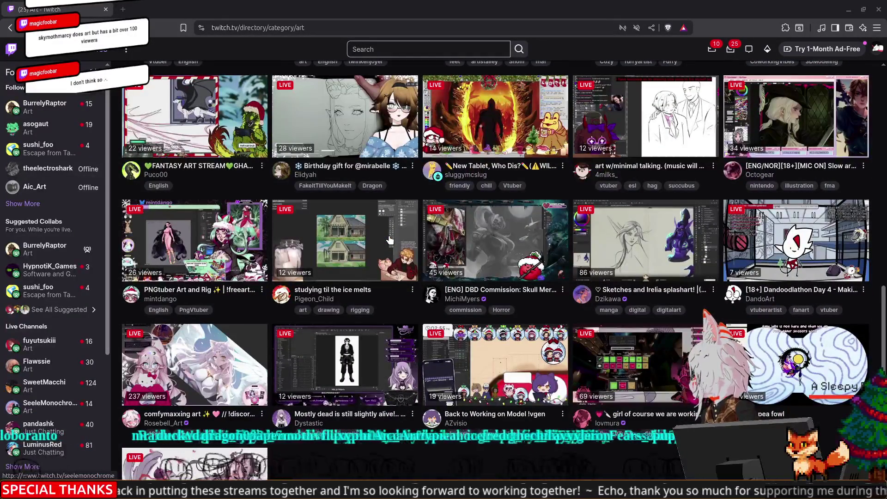
scroll(389, 240, "down", 2)
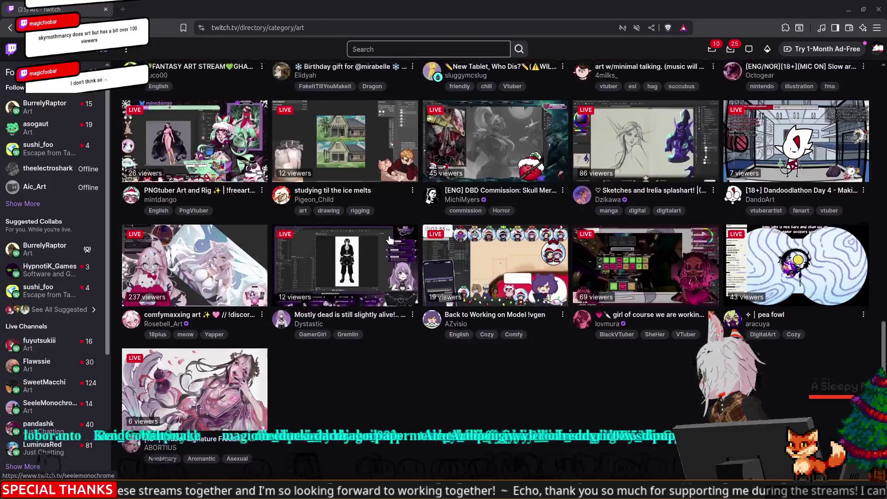
scroll(390, 239, "up", 7)
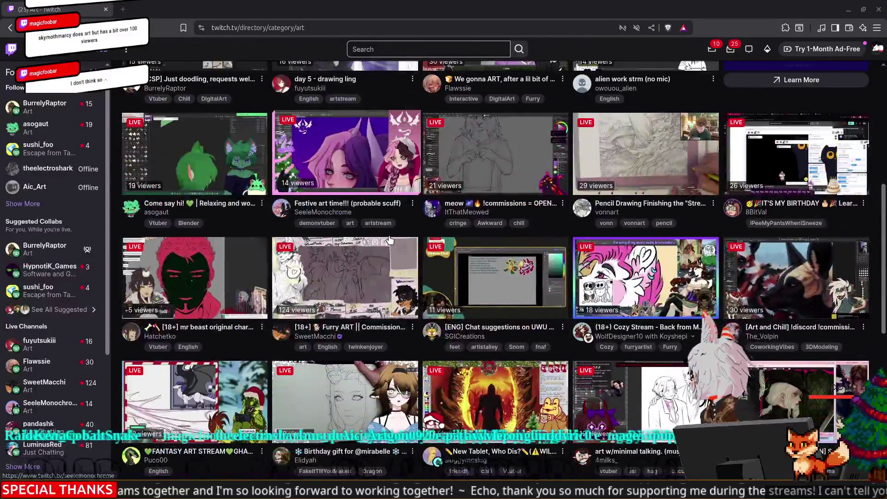
scroll(389, 240, "up", 3)
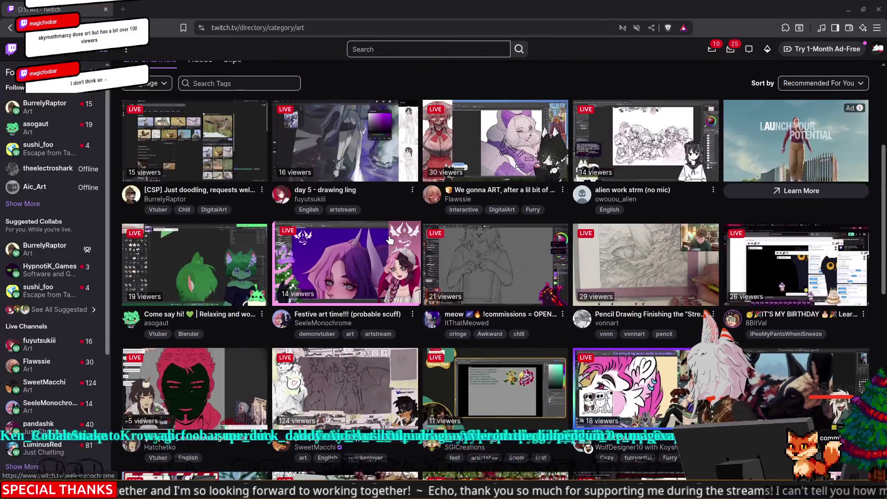
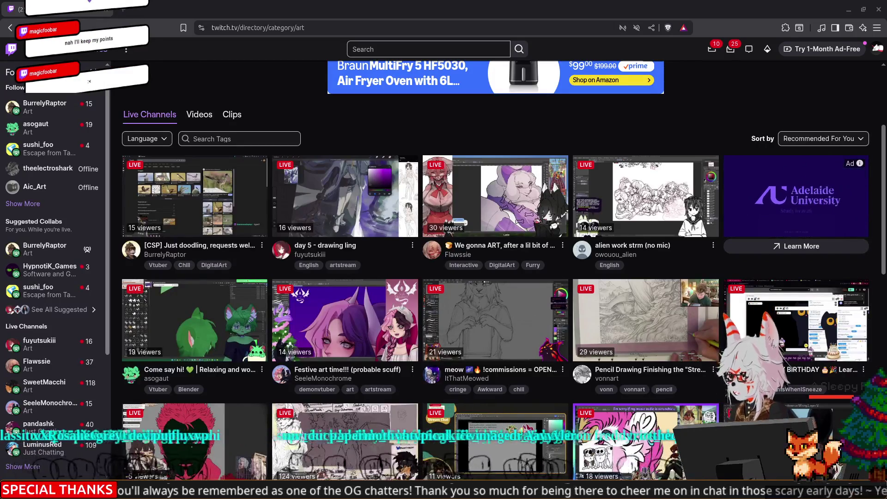
- Open a live stream from the Twitch Art directory, then switch to the BurrelyRaptor stream's tab
left_click(645, 196)
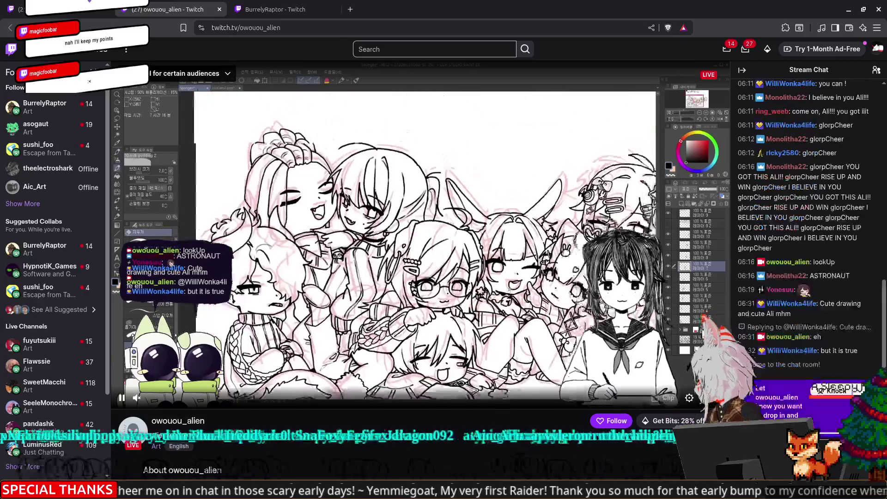
scroll(868, 351, "up", 2)
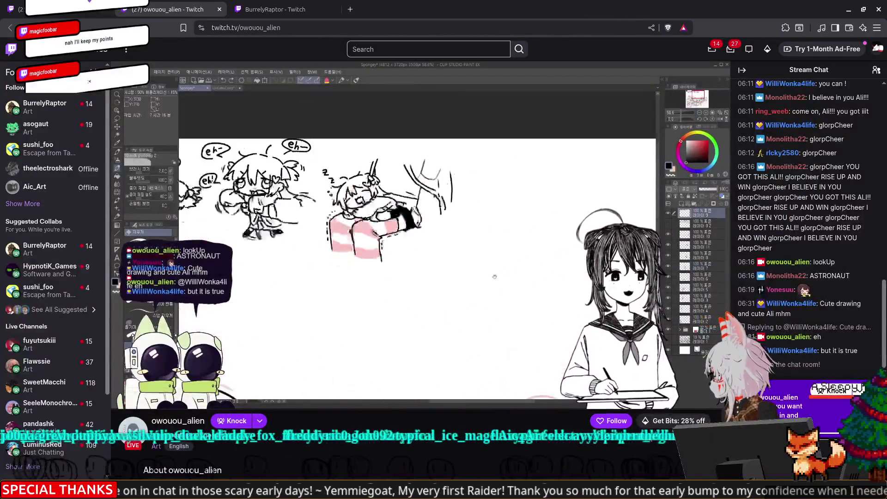
mouse_move(616, 331)
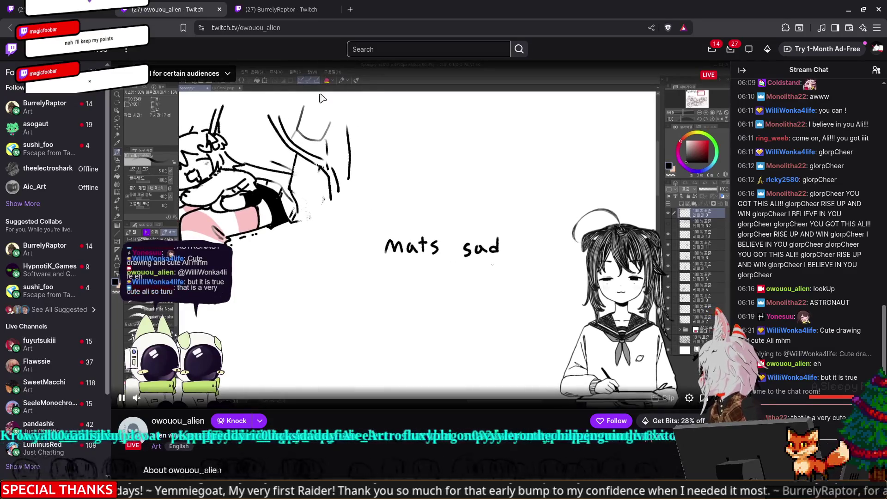
left_click(294, 9)
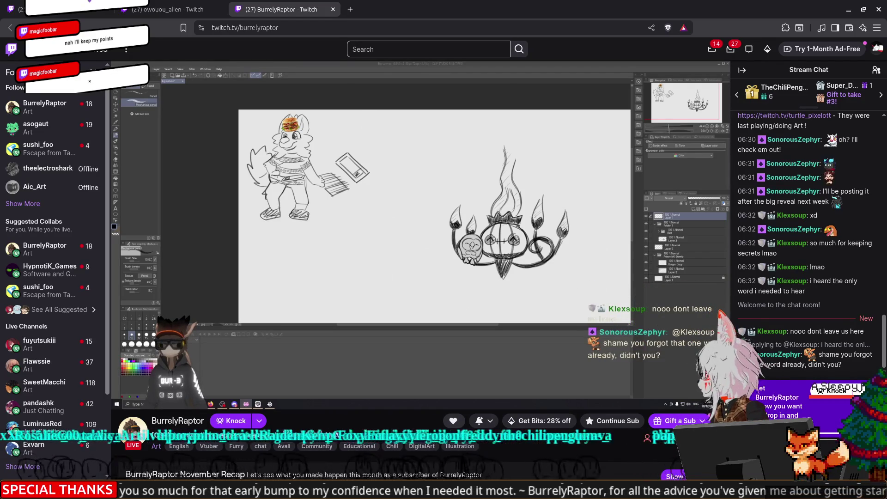
- Close the first art stream's tab, keeping the chandelier-sketch channel, and bring the lighthouse map forward
mouse_move(477, 289)
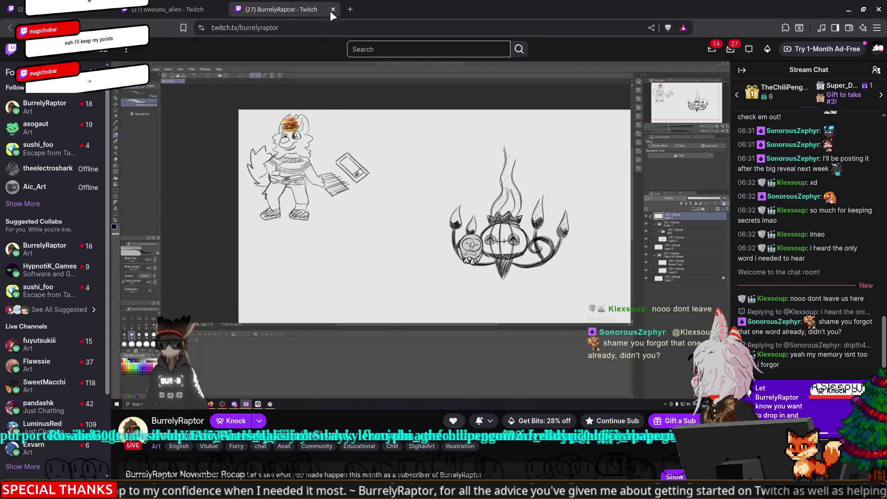
left_click(178, 10)
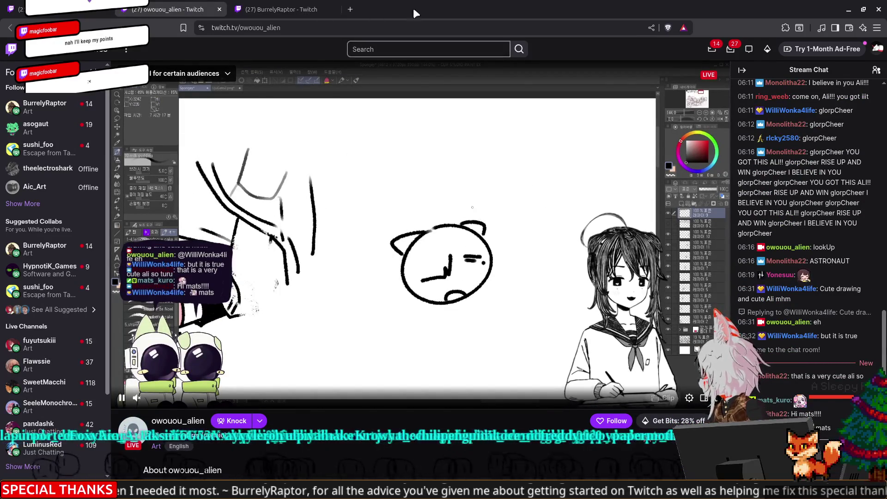
left_click(221, 9)
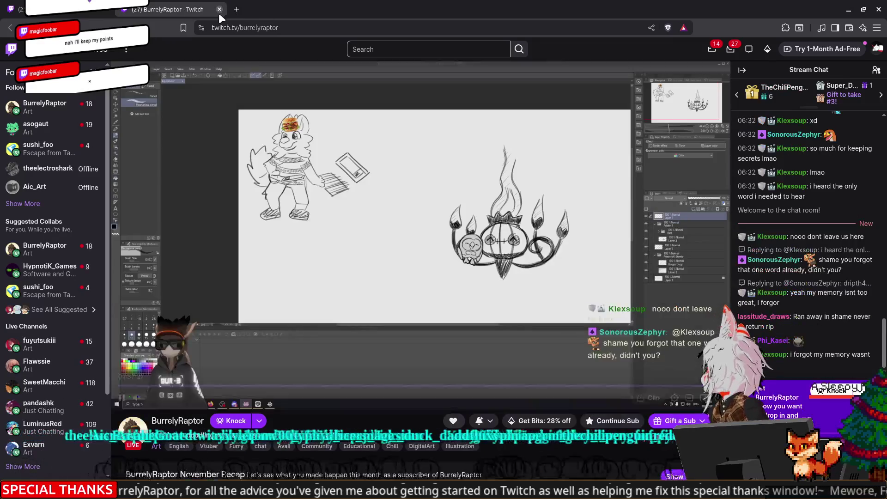
double_click(268, 28)
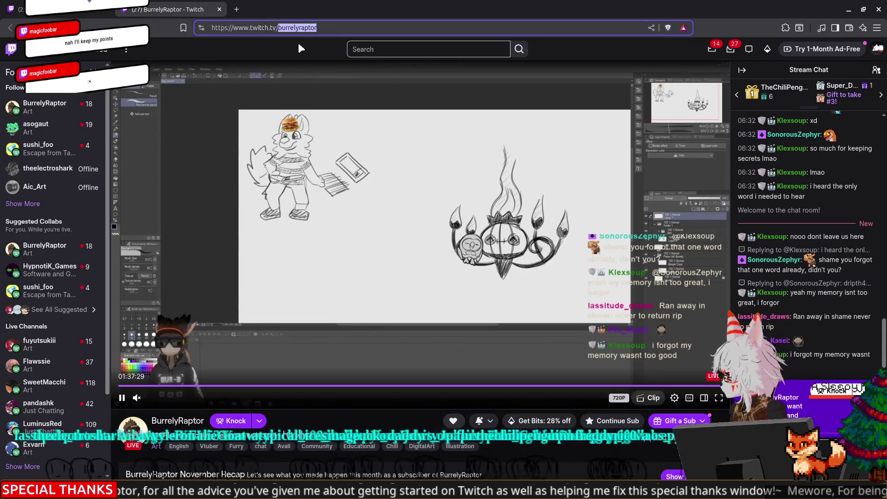
key("alt+Tab")
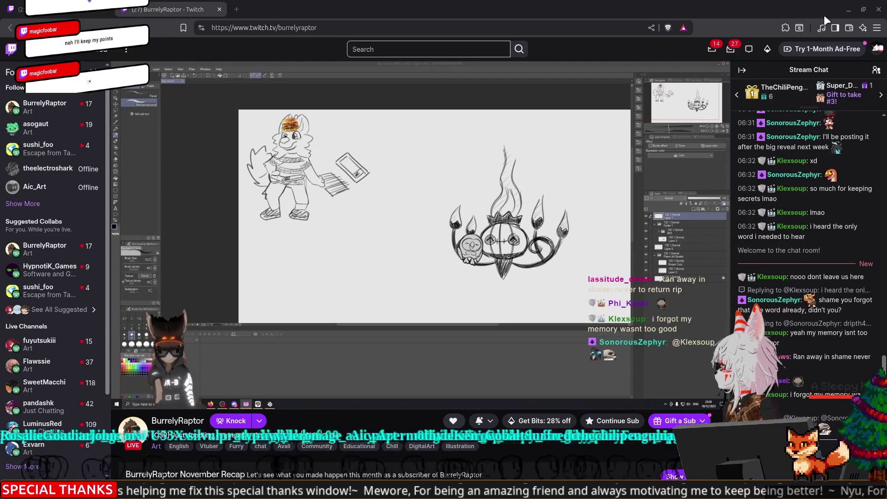
left_click(849, 10)
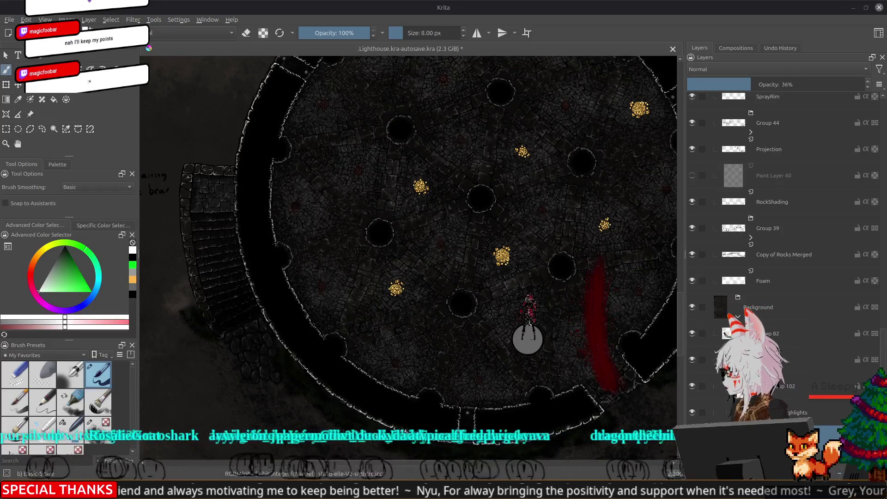
- Pan the Krita canvas so the whole circular lighthouse tower and cobbled floor are centred
left_click_drag(569, 123, 473, 187)
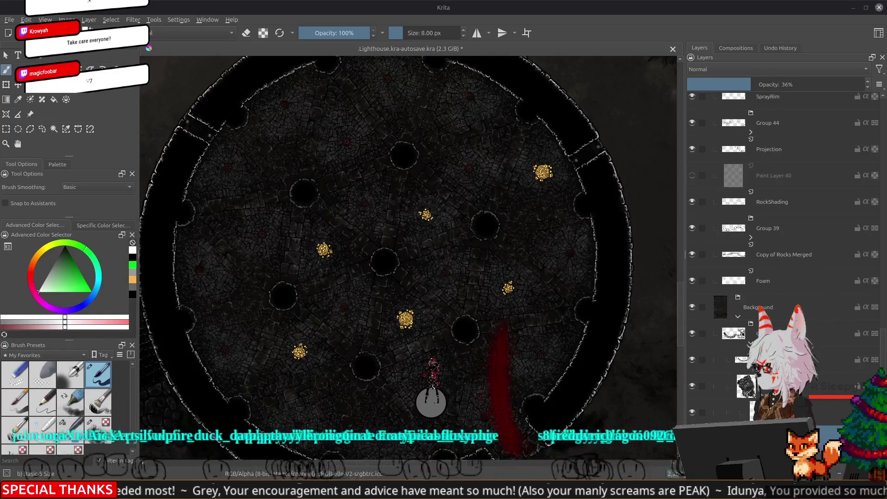
mouse_move(109, 492)
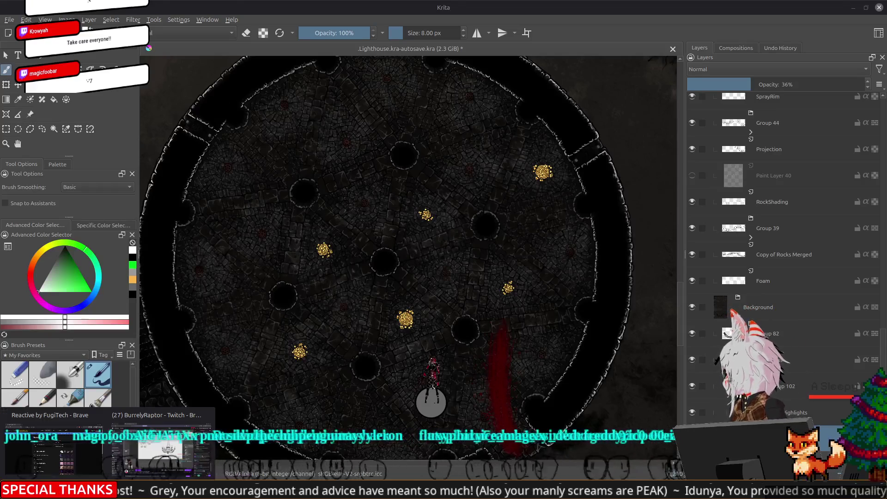